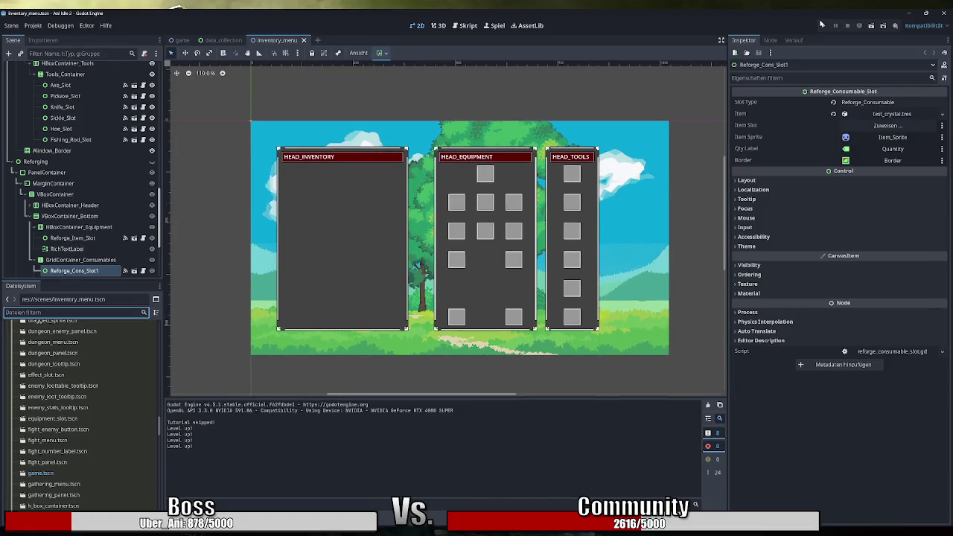
Run the game, skip the tutorial, view the inventory screen, then close the game
click(823, 26)
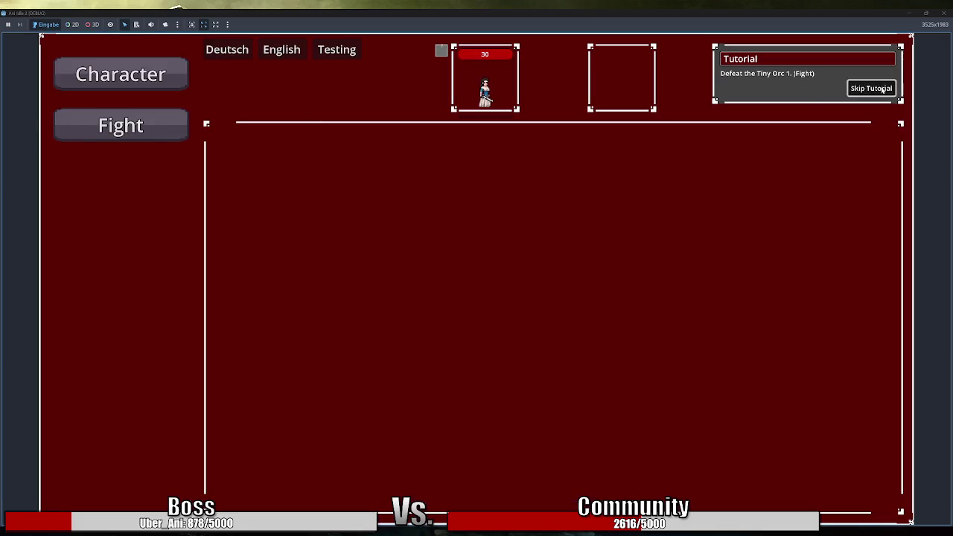
click(871, 88)
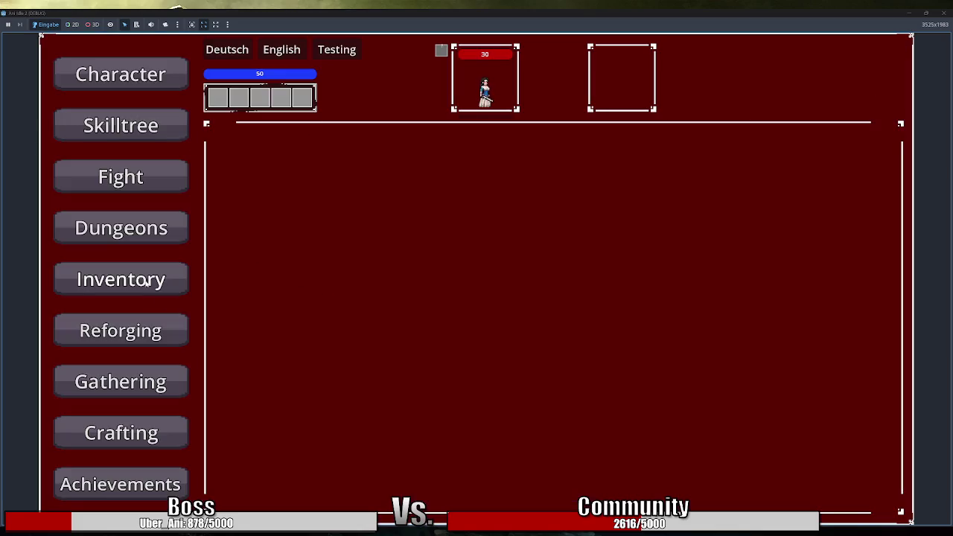
click(143, 281)
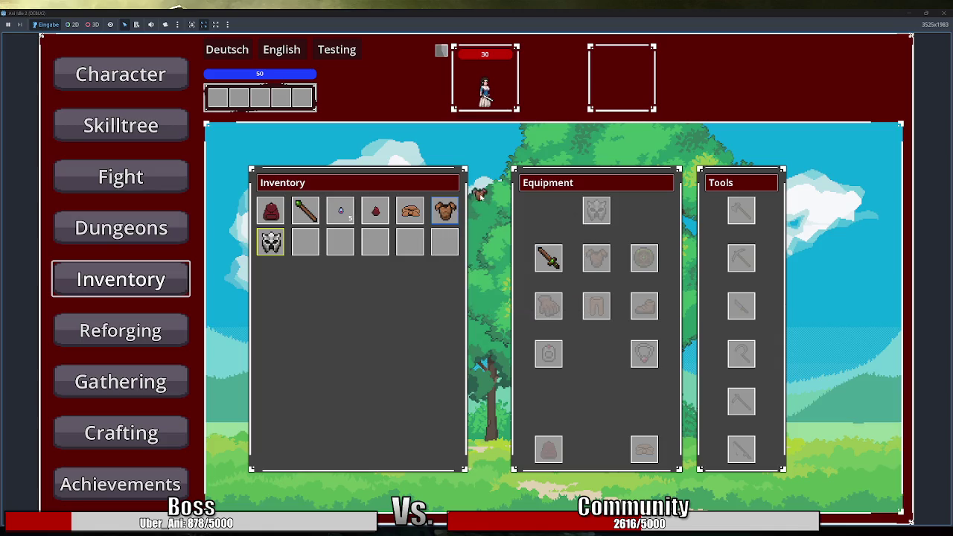
mouse_move(457, 217)
click(945, 13)
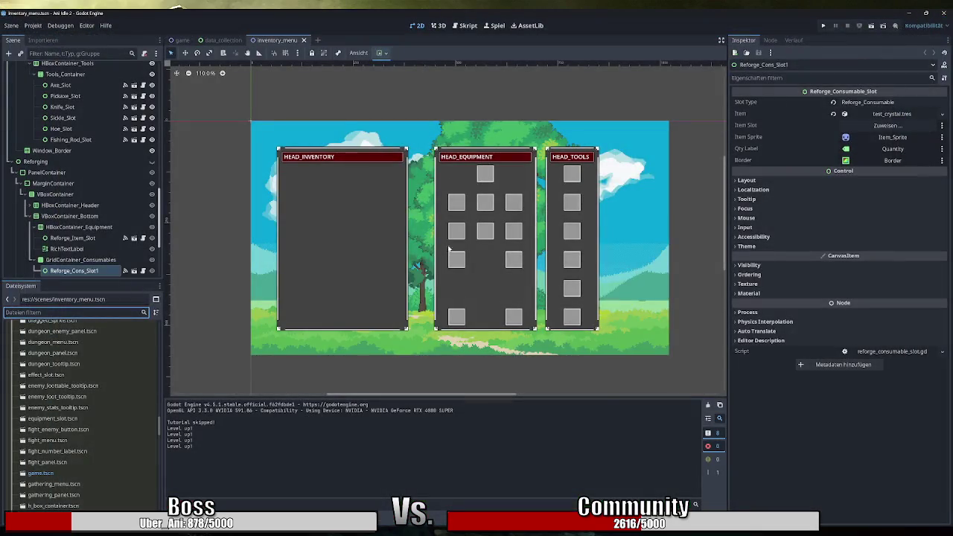
Collapse the Reforging, equipment slot and Equipment branches, then select the Inventory_Menu root
click(17, 172)
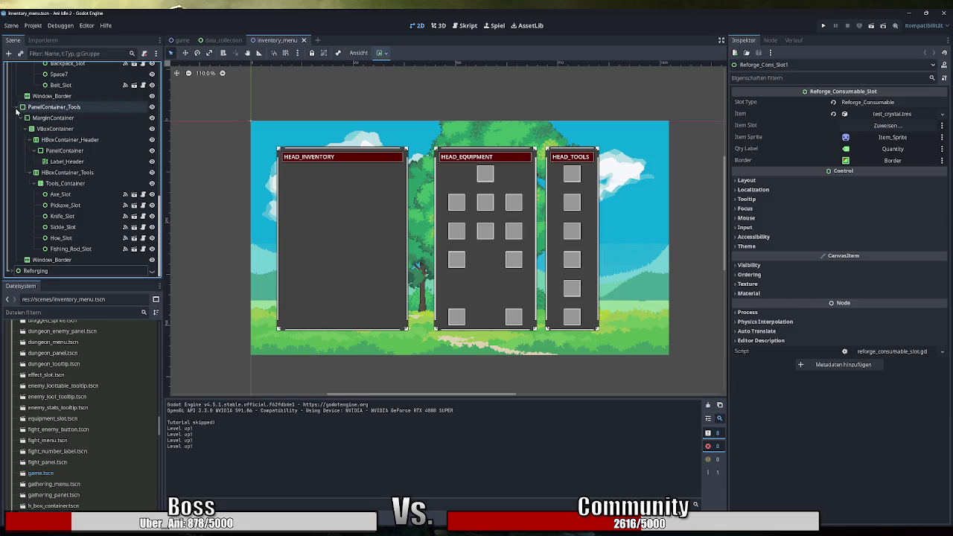
scroll(30, 164, up, 5)
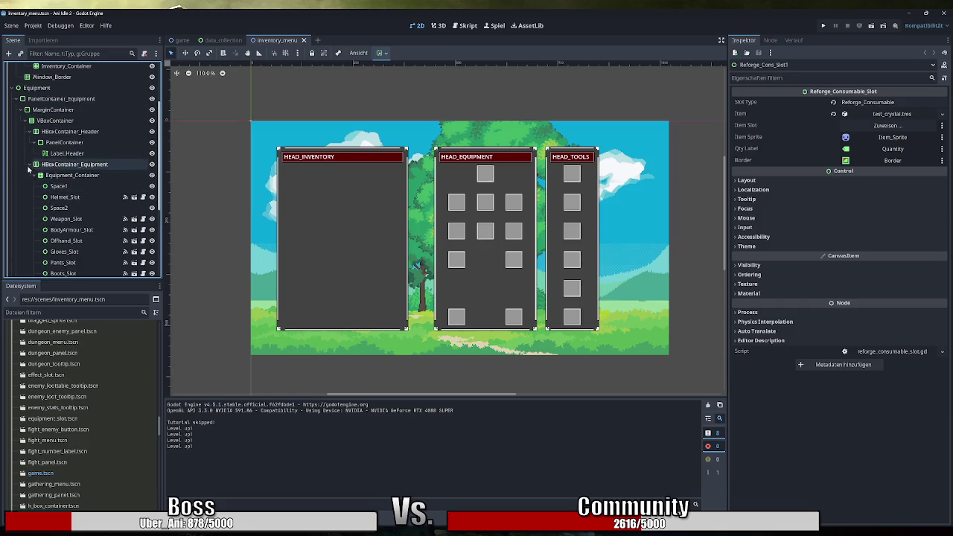
click(35, 164)
scroll(36, 188, up, 3)
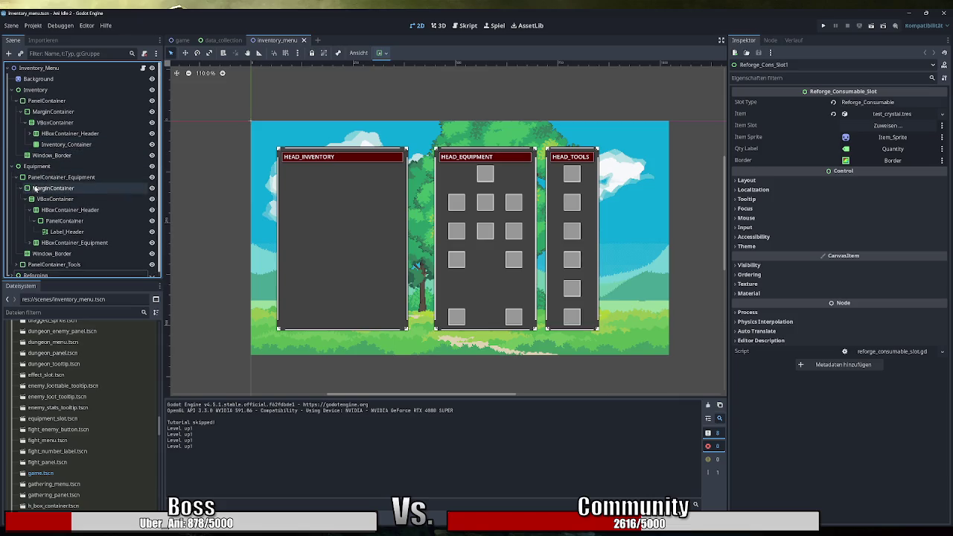
click(12, 166)
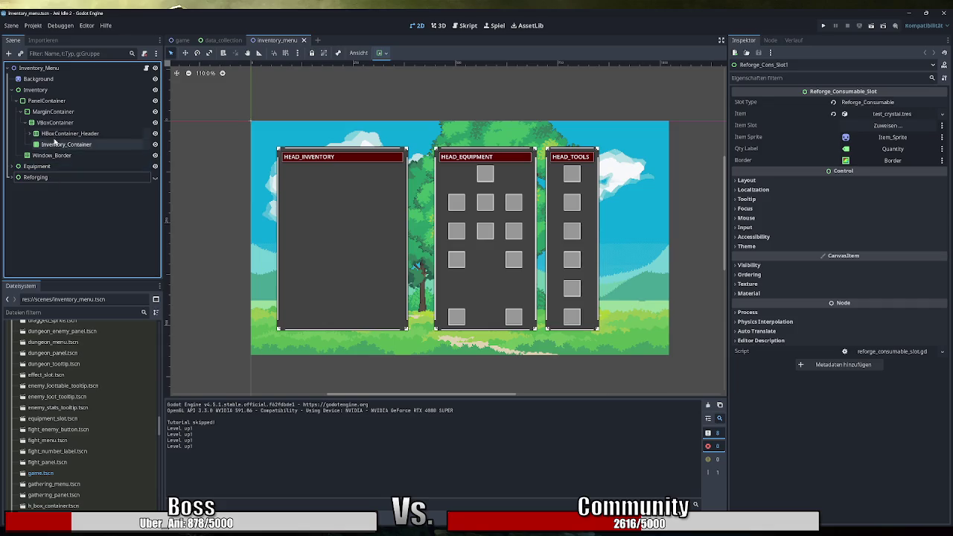
click(45, 90)
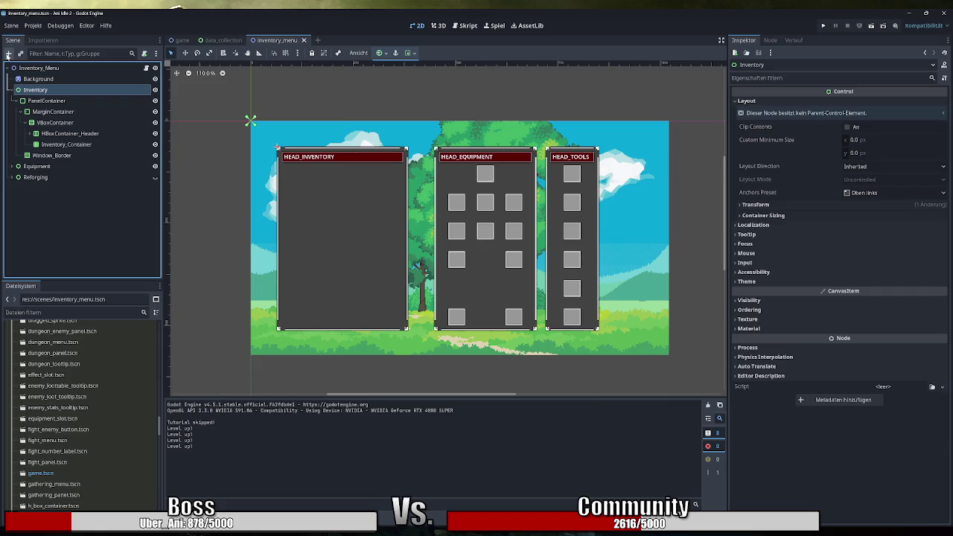
click(15, 67)
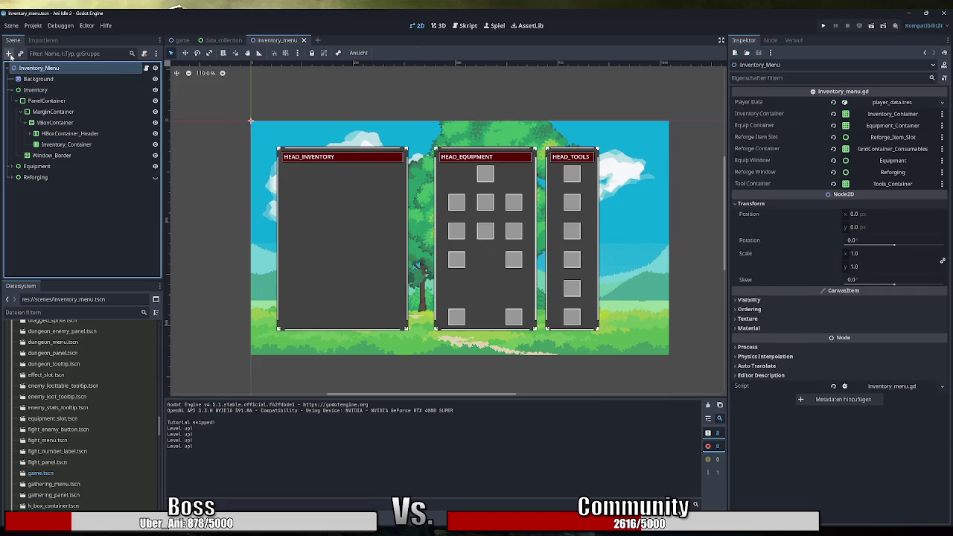
Add a PanelContainer child under Inventory_Menu by searching 'panelcontainer' in Create Node
click(9, 54)
text(panel)
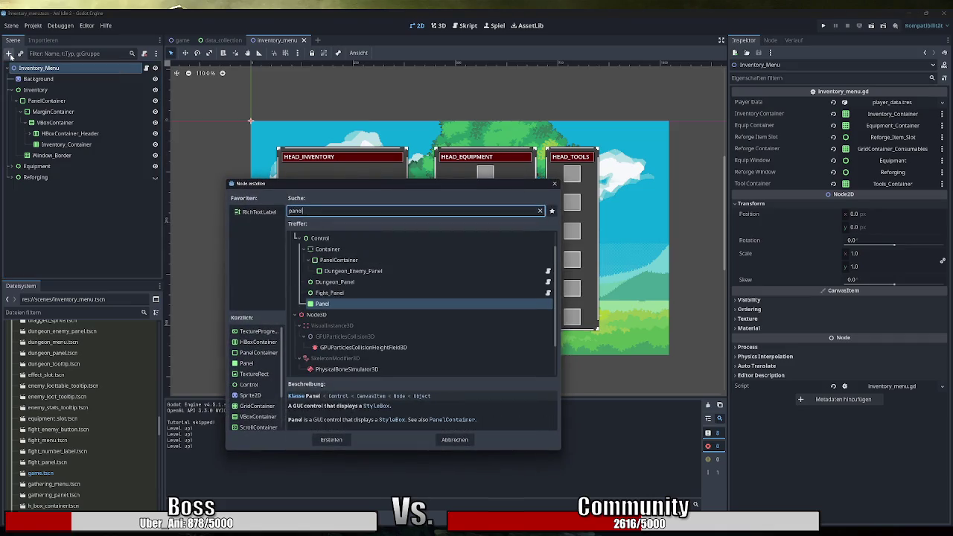
text(container)
key(Return)
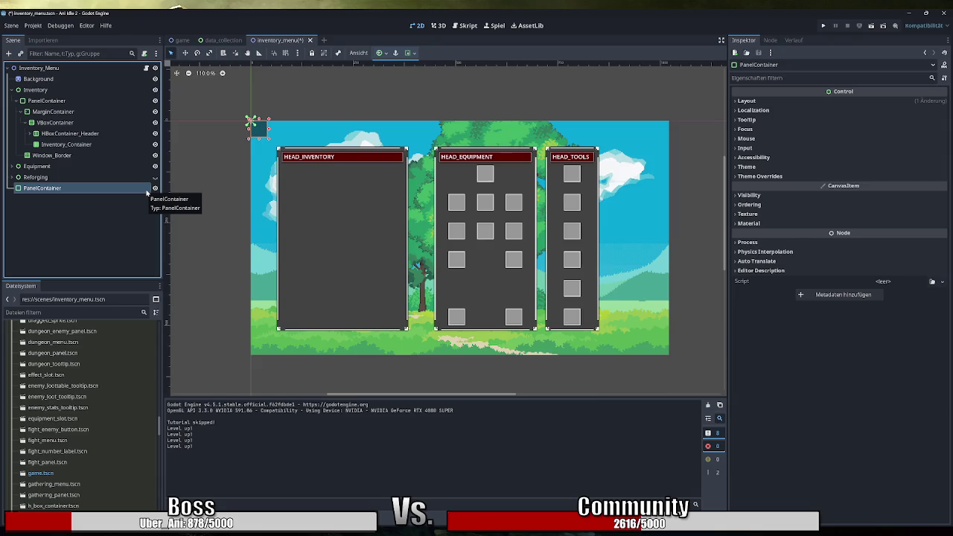
Move the new PanelContainer under Inventory and rename it PanelContainer_Buttons
mouse_move(69, 192)
mouse_down()
mouse_move(67, 145)
mouse_move(46, 95)
mouse_up()
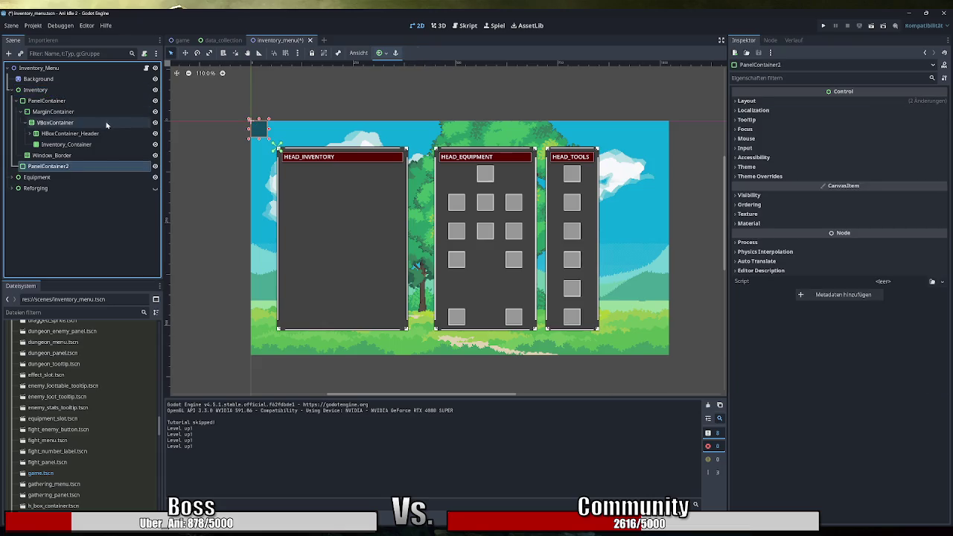
click(49, 92)
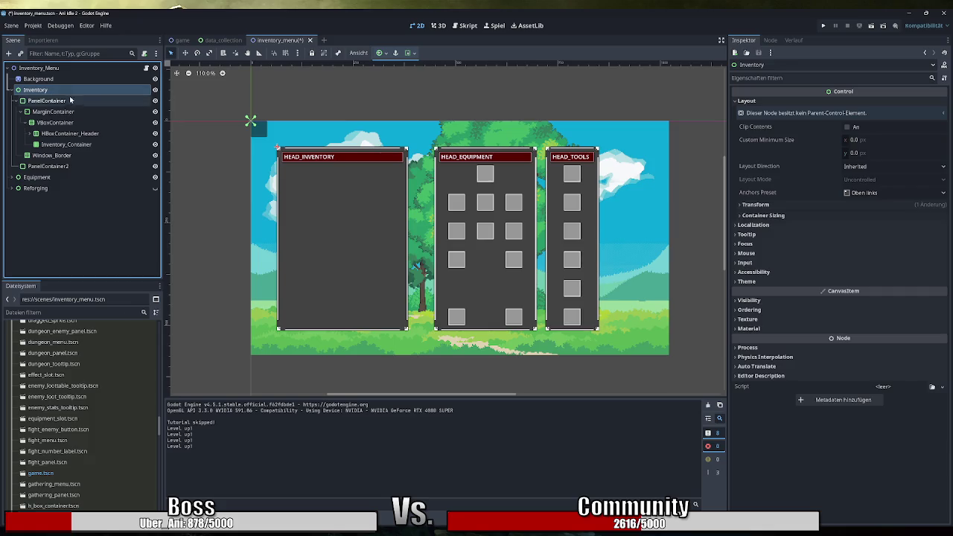
click(64, 167)
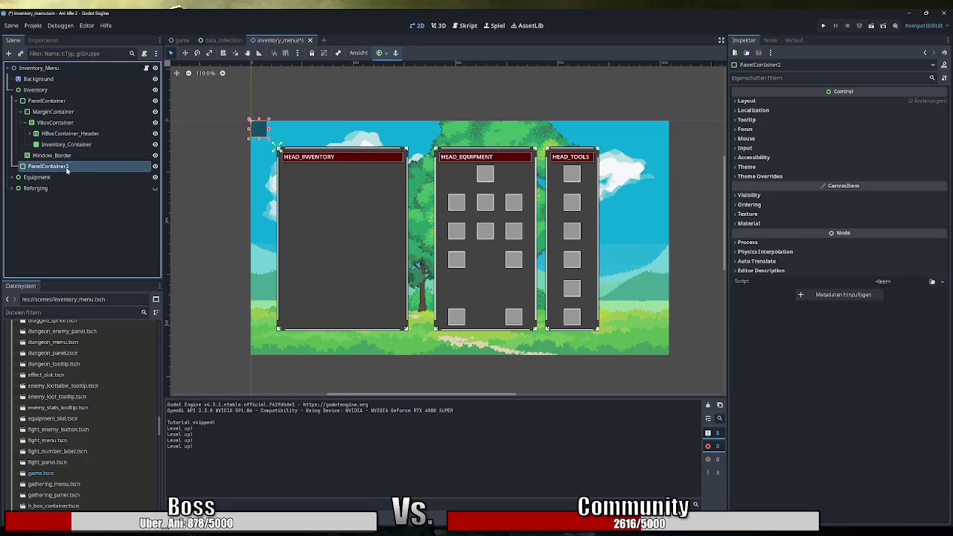
click(79, 169)
text(_)
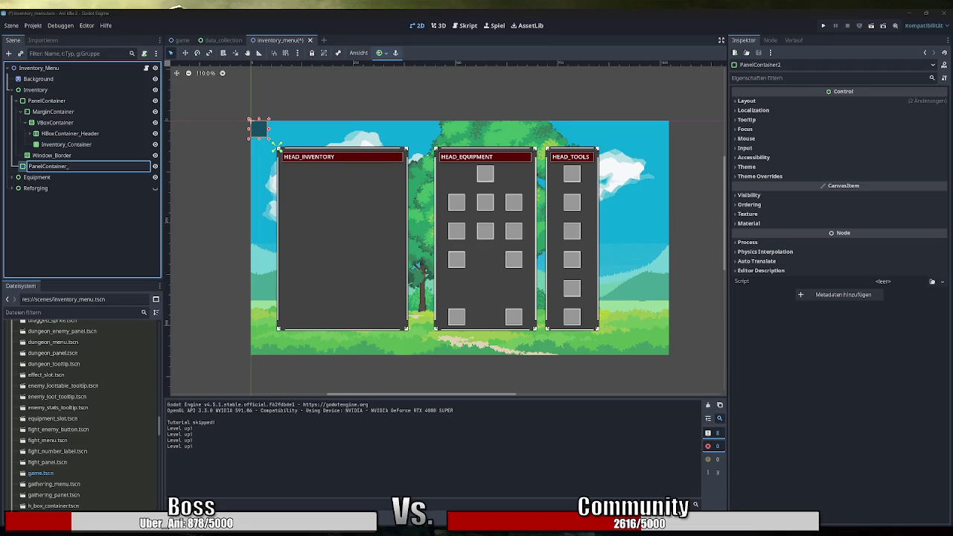
text(Butt)
text(ons)
key(Return)
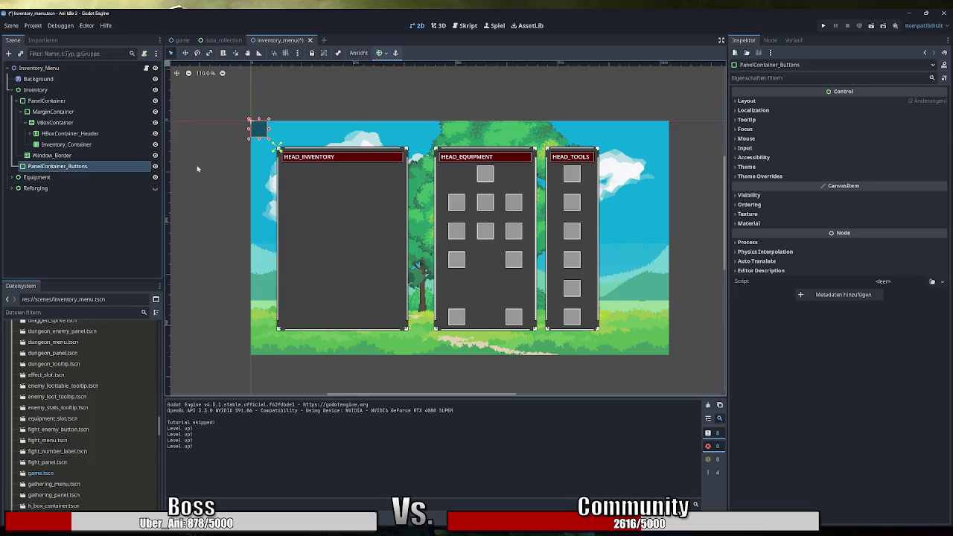
Add an HBoxContainer under Inventory and move the inventory PanelContainer into it
click(43, 101)
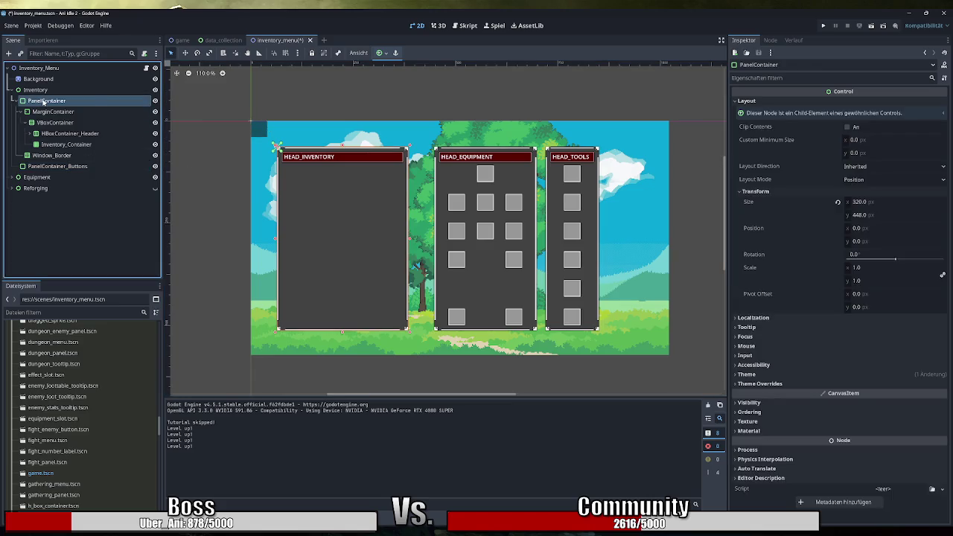
click(52, 166)
click(49, 100)
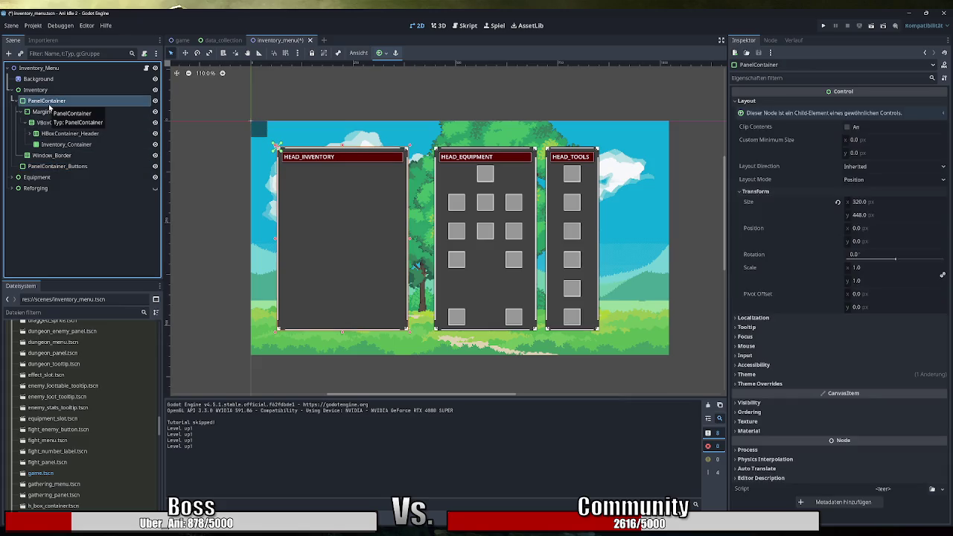
click(46, 91)
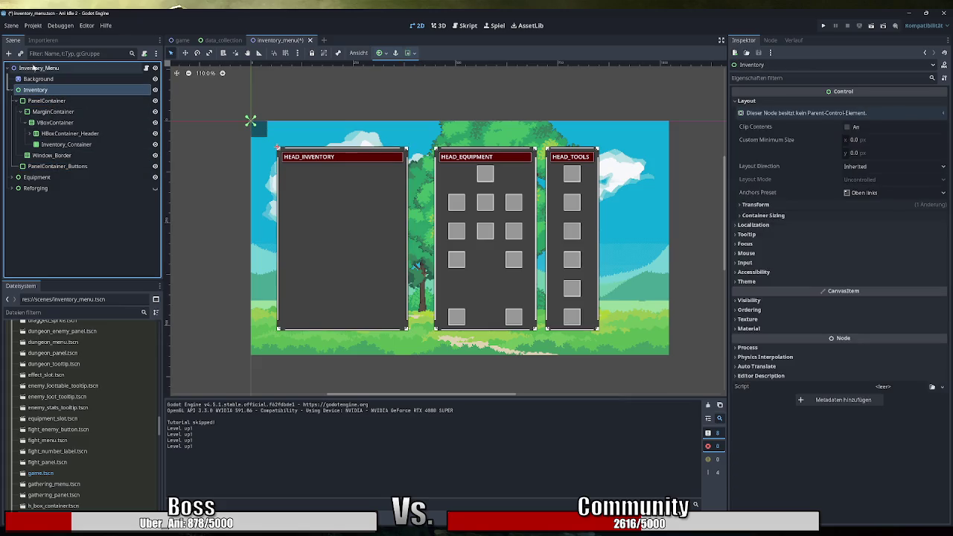
click(9, 54)
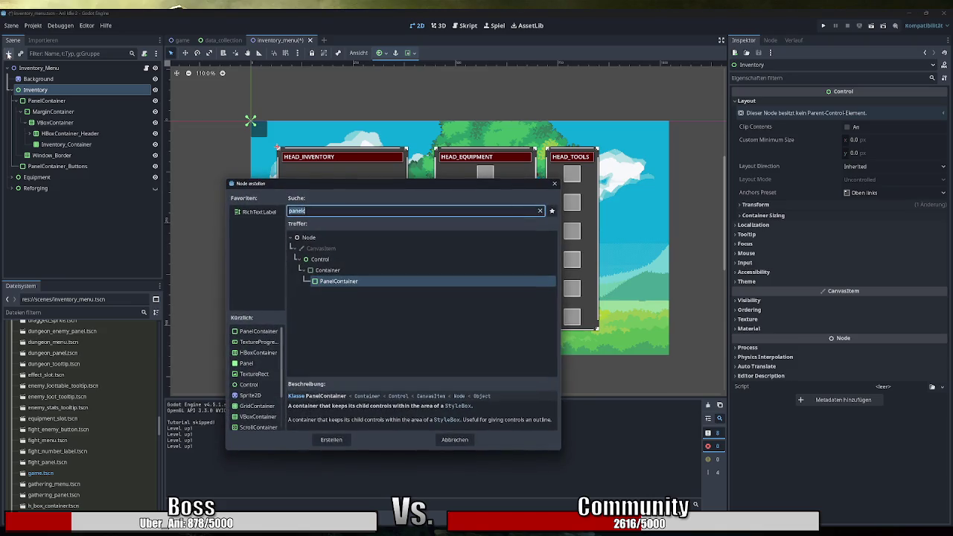
text(hbox)
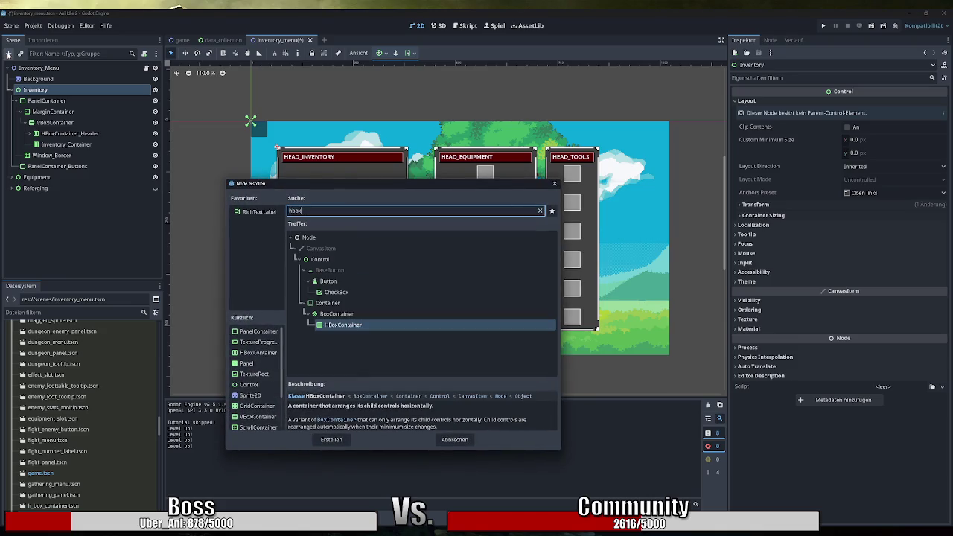
key(Return)
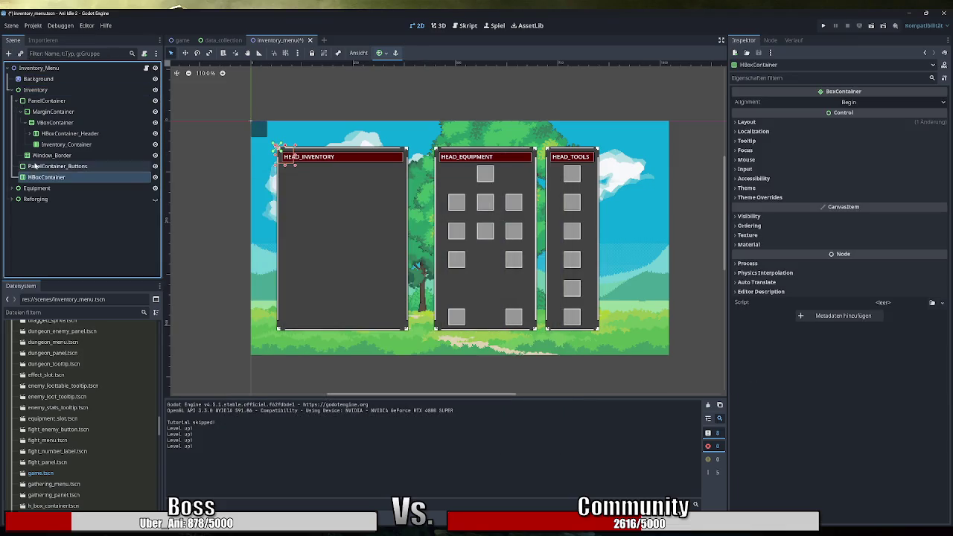
drag(38, 101, 56, 177)
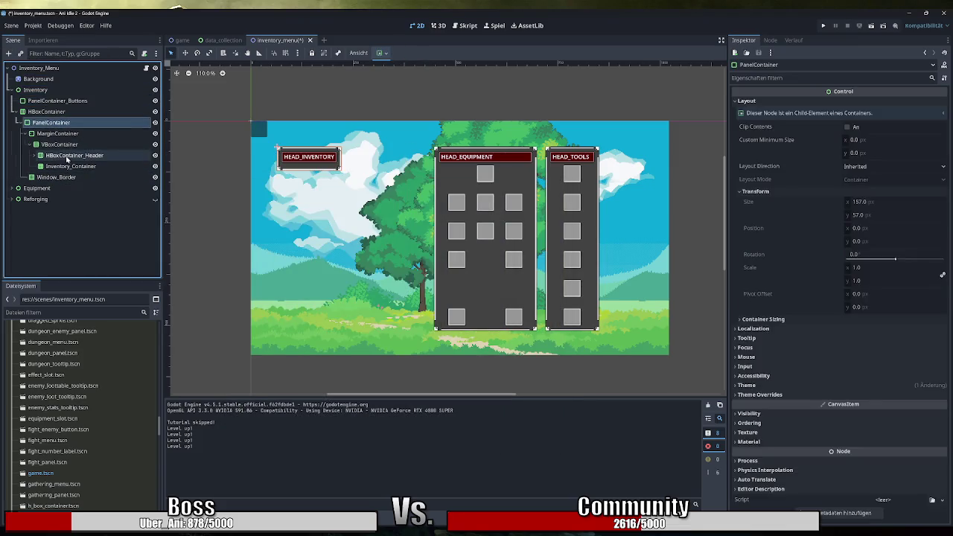
Move PanelContainer_Buttons into the HBoxContainer and stretch it, snapped, so the inventory panel is 157 × 448 px
mouse_move(49, 101)
mouse_down()
mouse_move(56, 125)
mouse_move(50, 113)
mouse_up()
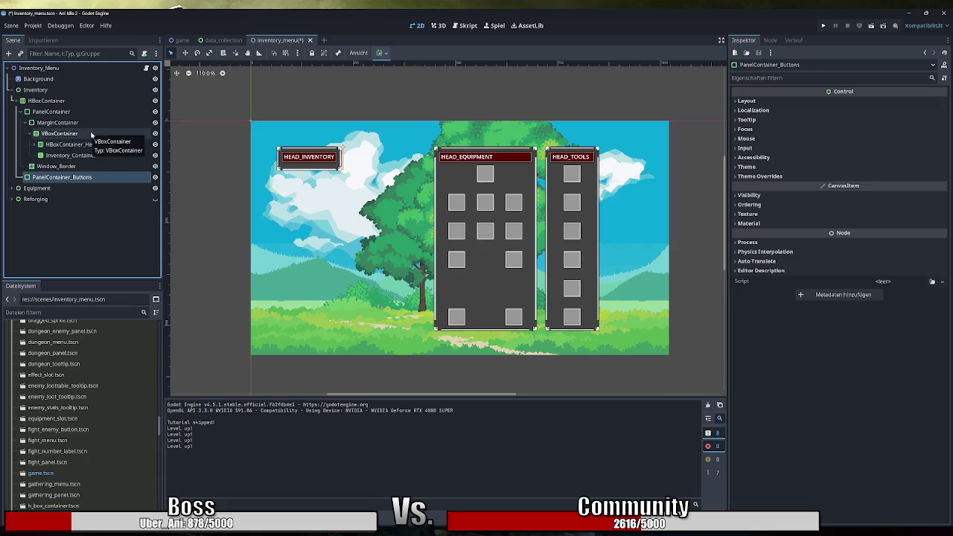
click(65, 101)
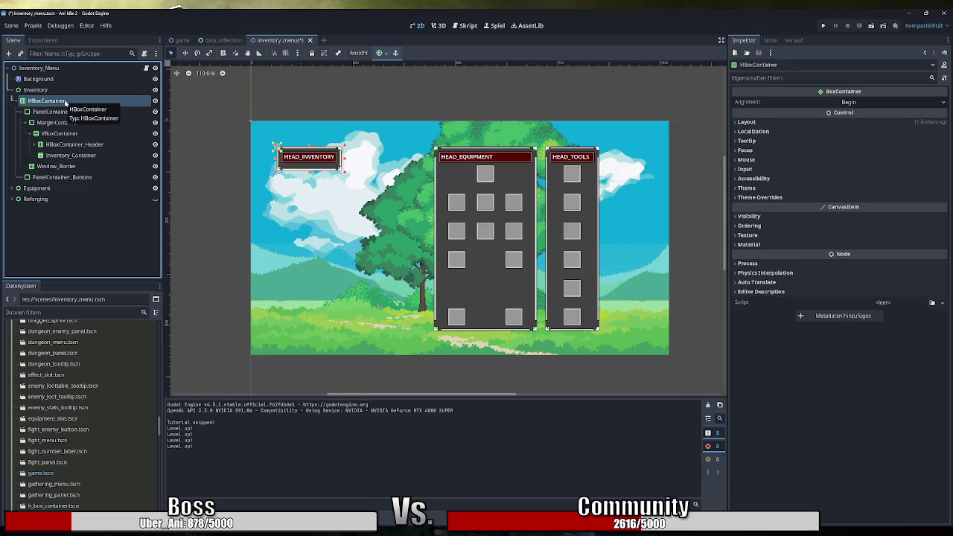
mouse_move(345, 171)
mouse_down()
mouse_move(392, 322)
mouse_move(405, 332)
mouse_up()
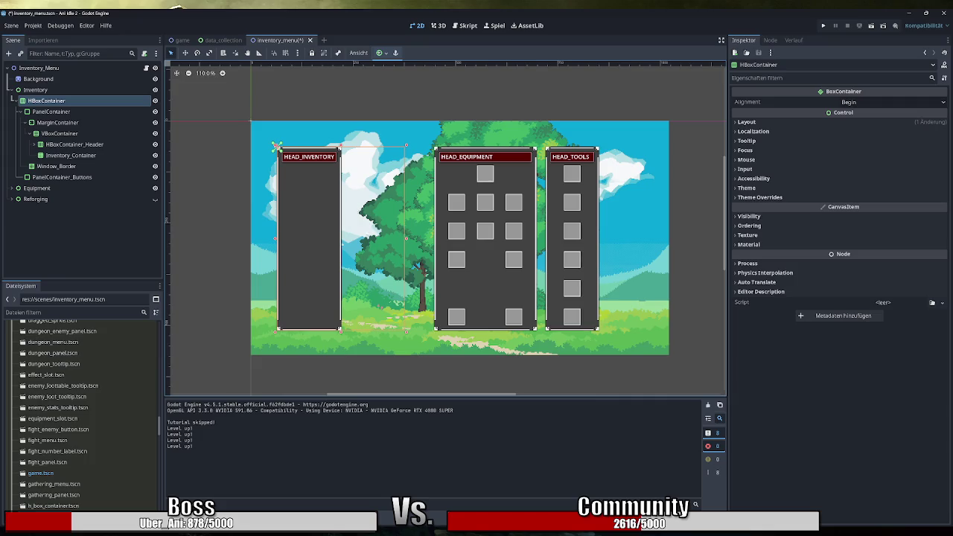
click(286, 52)
scroll(406, 329, up, 5)
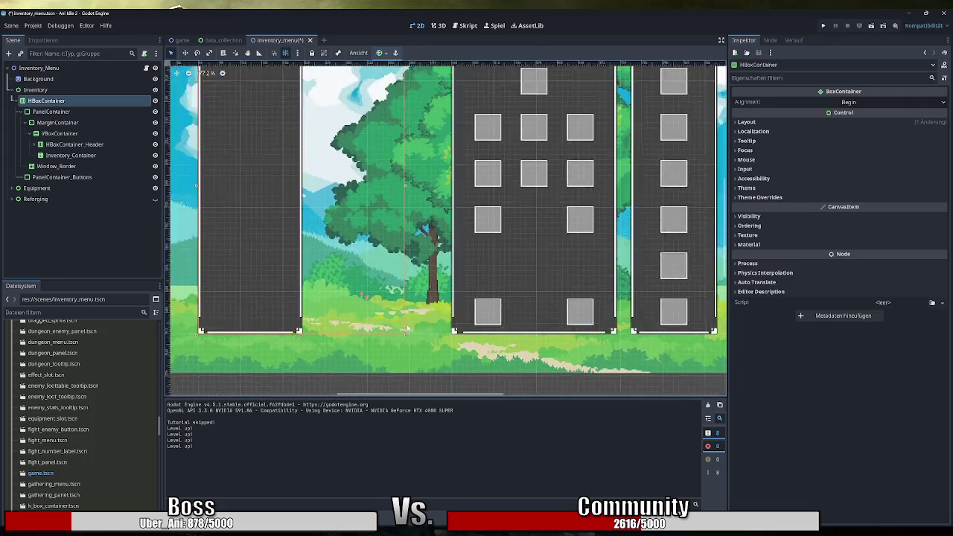
drag(403, 336, 456, 337)
scroll(392, 265, down, 5)
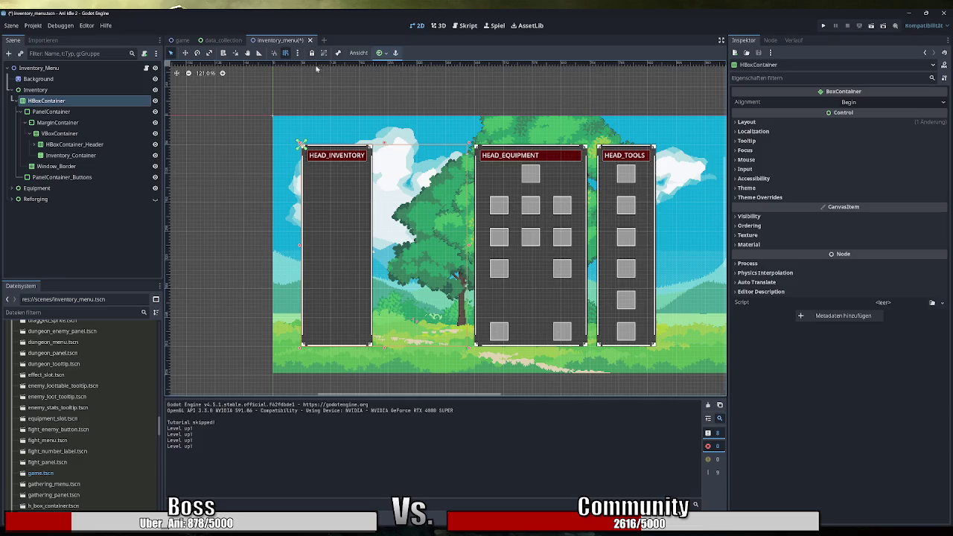
click(70, 111)
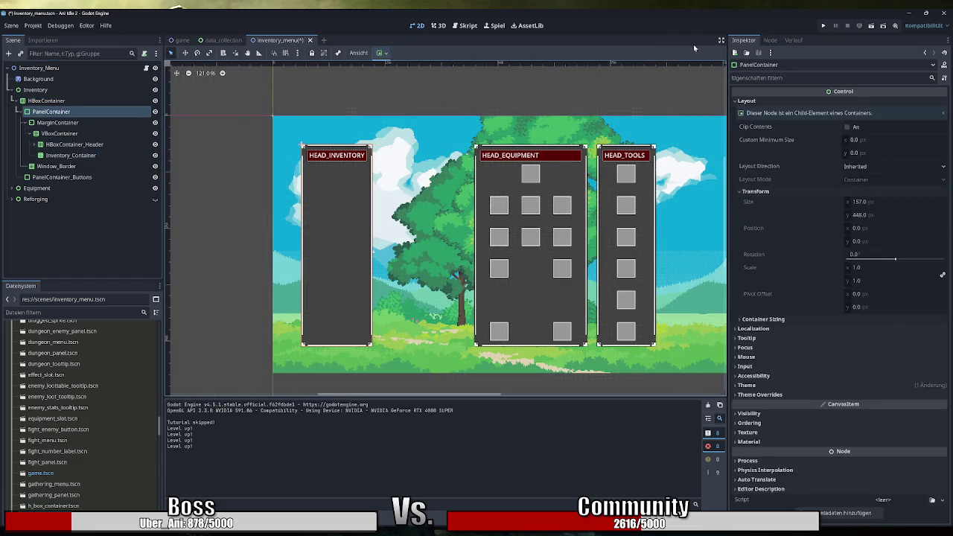
Run the game, skip the tutorial, open the inventory with I, then stop with F8
click(823, 26)
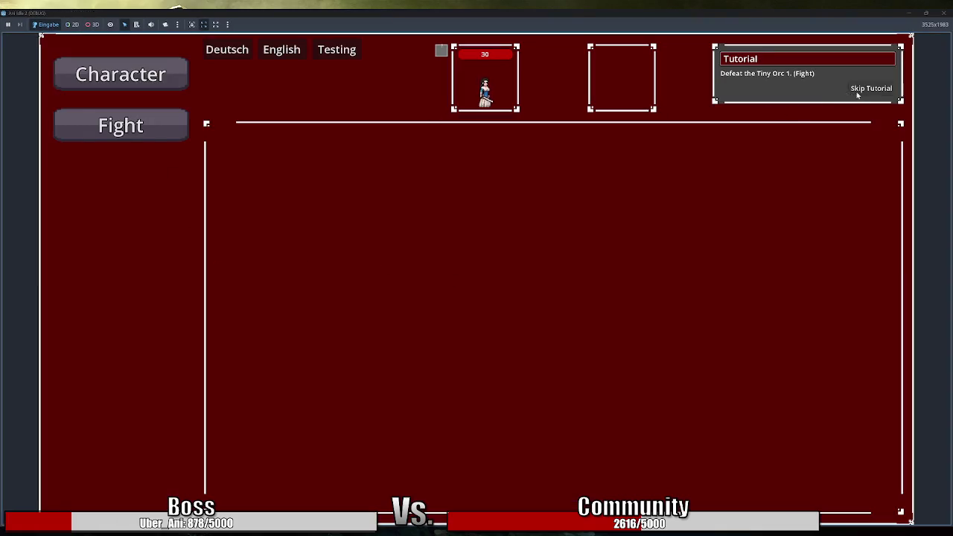
click(872, 88)
key(i)
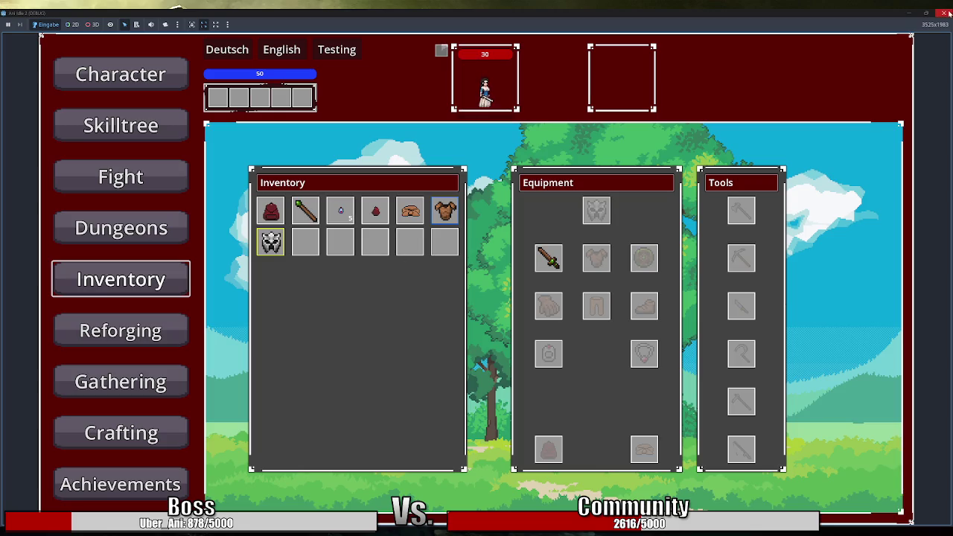
mouse_move(416, 212)
key(F8)
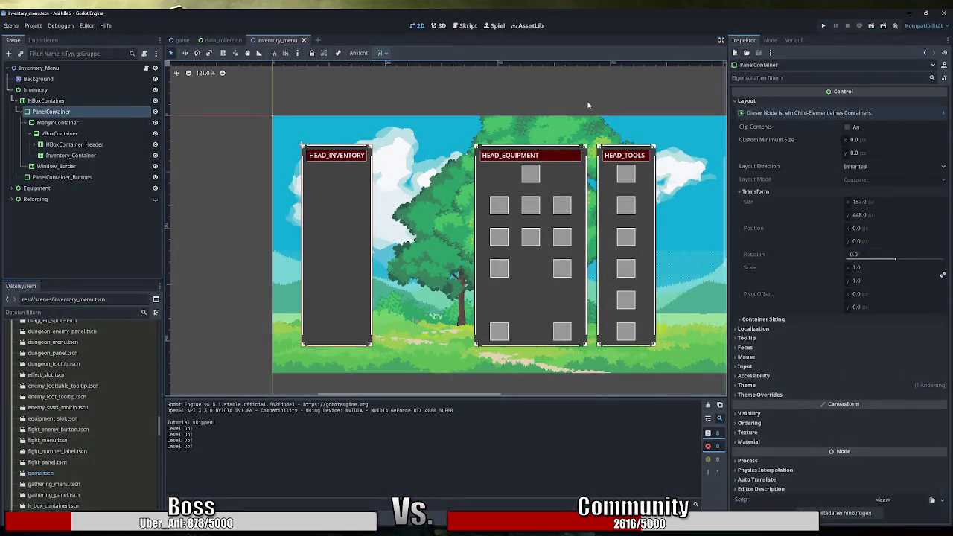
Relaunch with F5, open the Inventory screen, then close the game
key(F5)
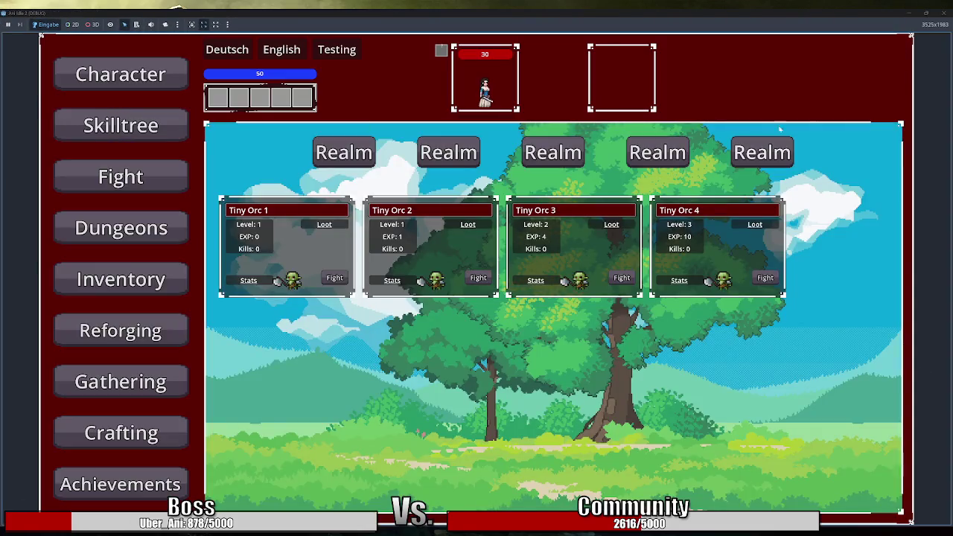
click(179, 292)
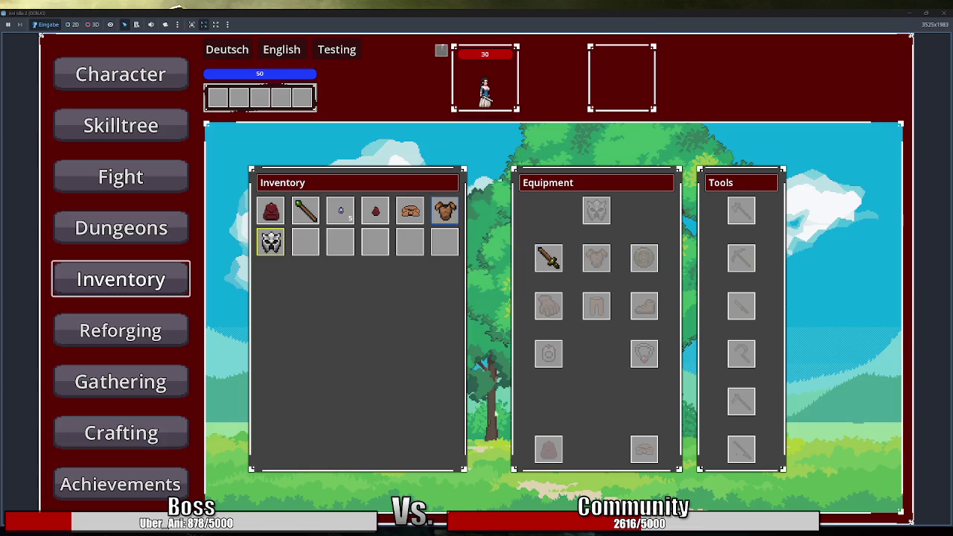
click(945, 13)
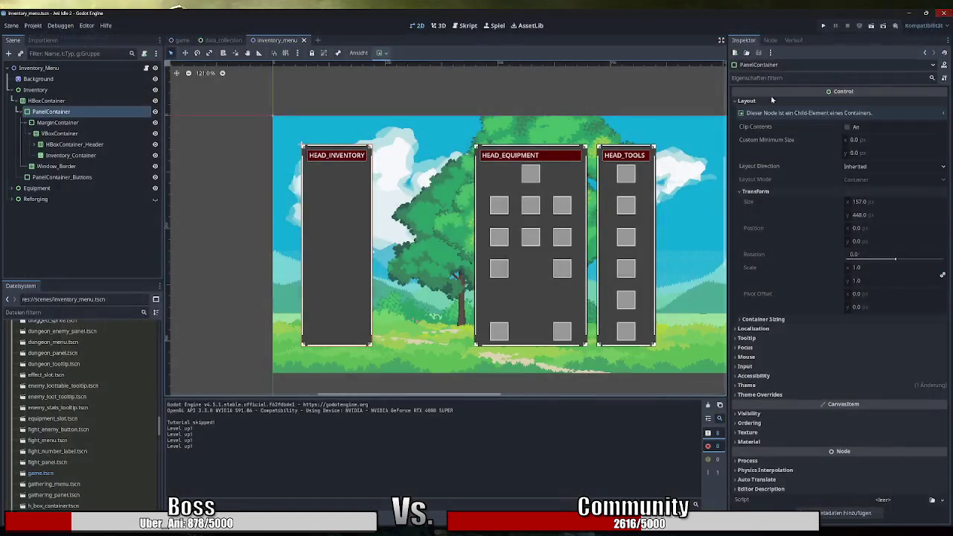
Toggle Reforging's visibility on and off, then select Equipment and Reforging together
click(65, 187)
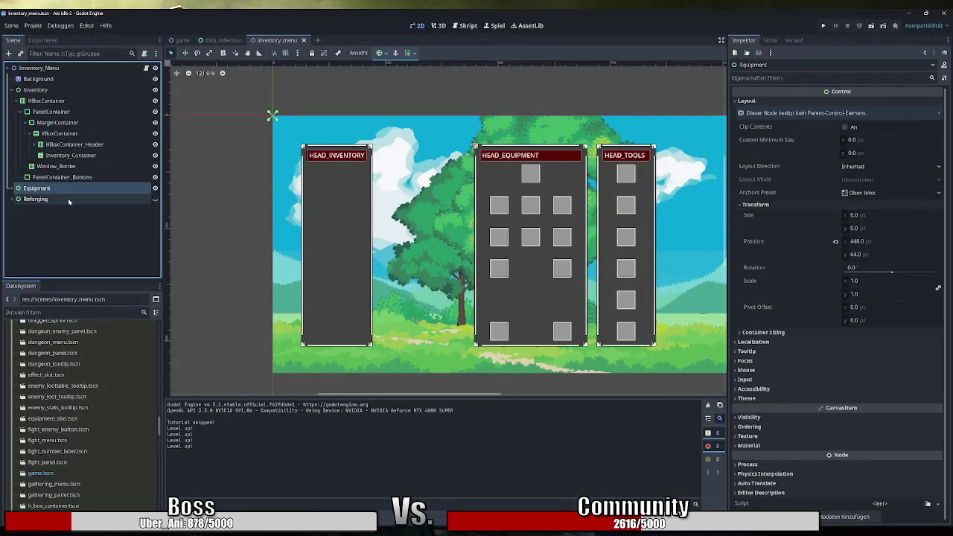
click(48, 200)
click(155, 199)
click(155, 199)
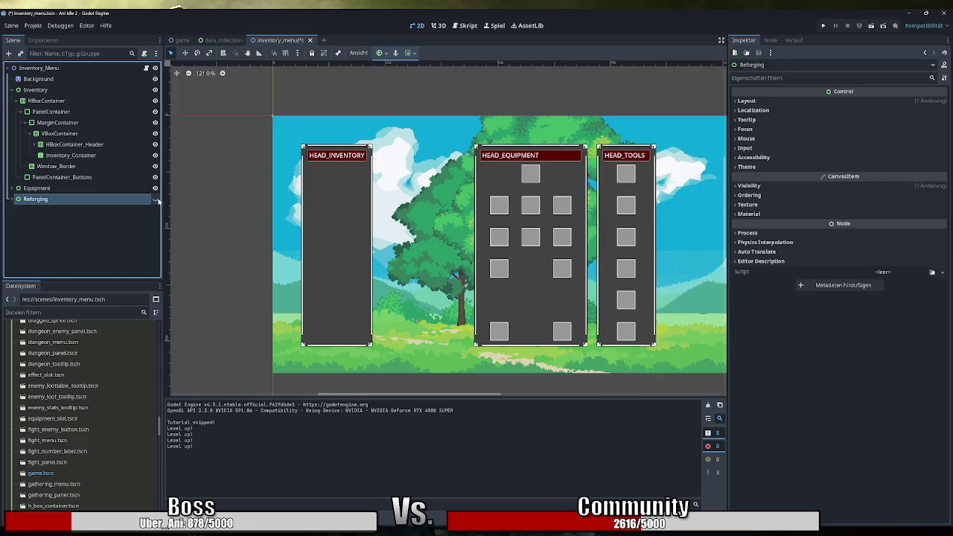
click(63, 190)
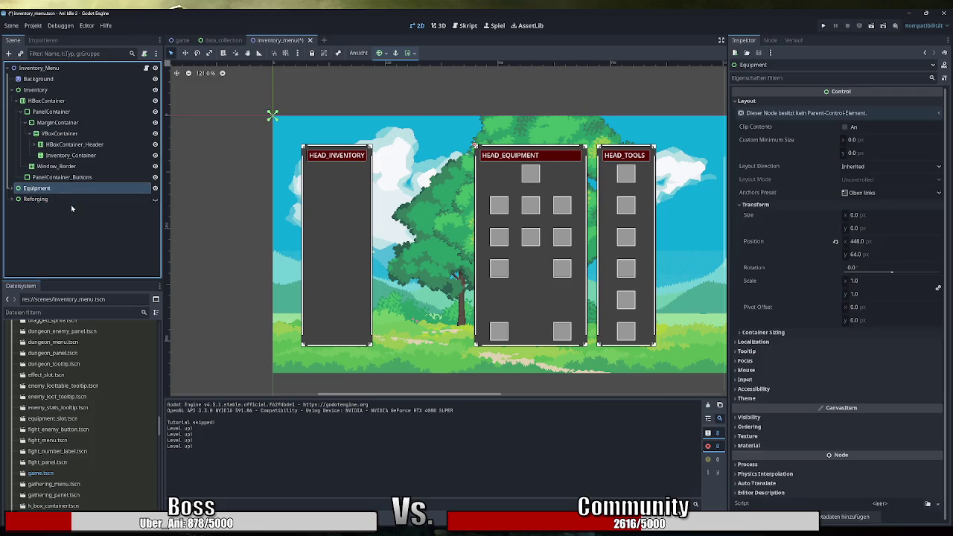
click(11, 187)
scroll(13, 192, down, 1)
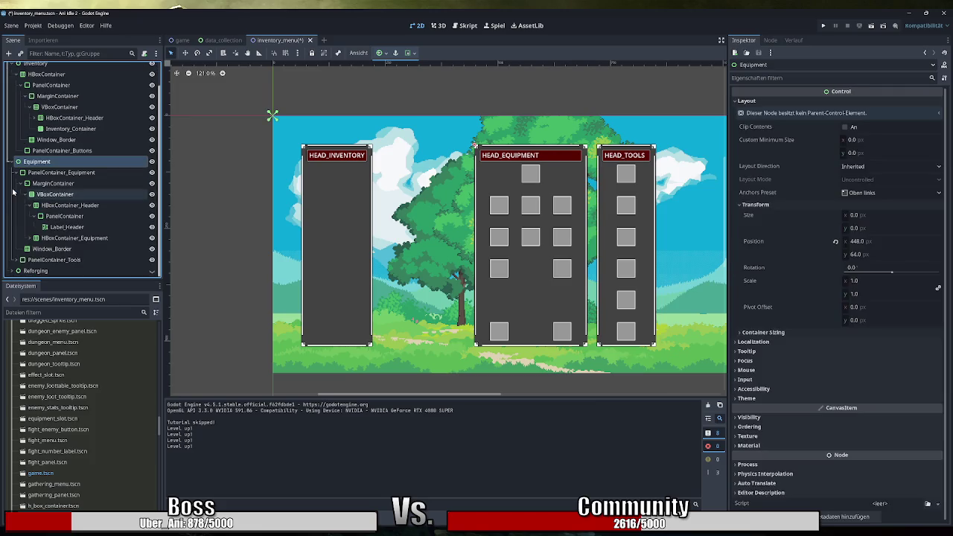
scroll(12, 192, up, 1)
click(13, 189)
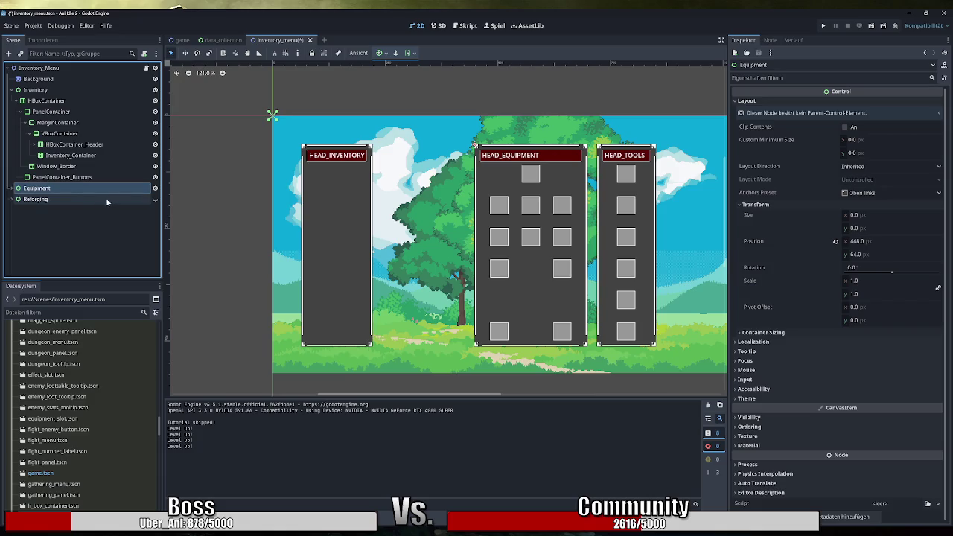
ctrl+click(75, 200)
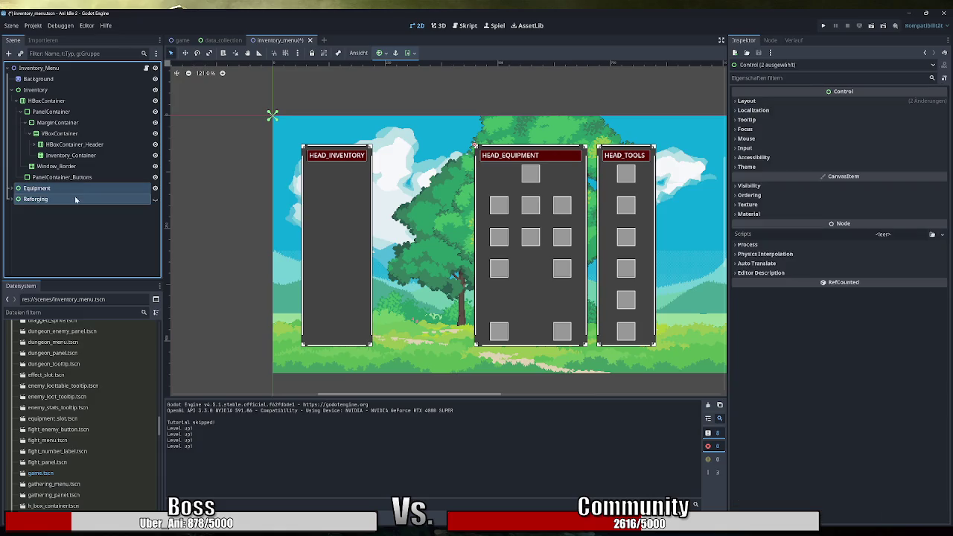
Drag the Equipment and Reforging panels 80 px right, then select PanelContainer_Buttons
scroll(353, 82, right, 3)
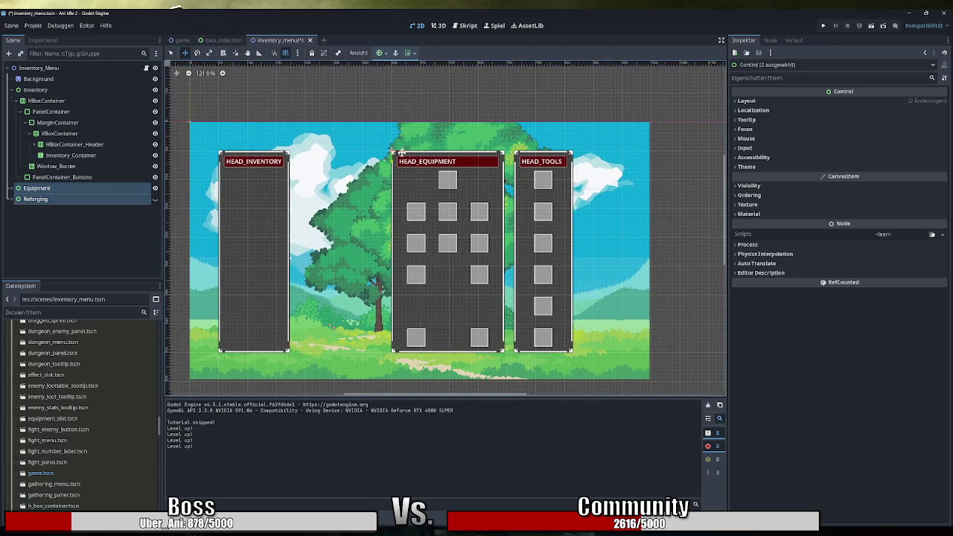
drag(402, 153, 421, 154)
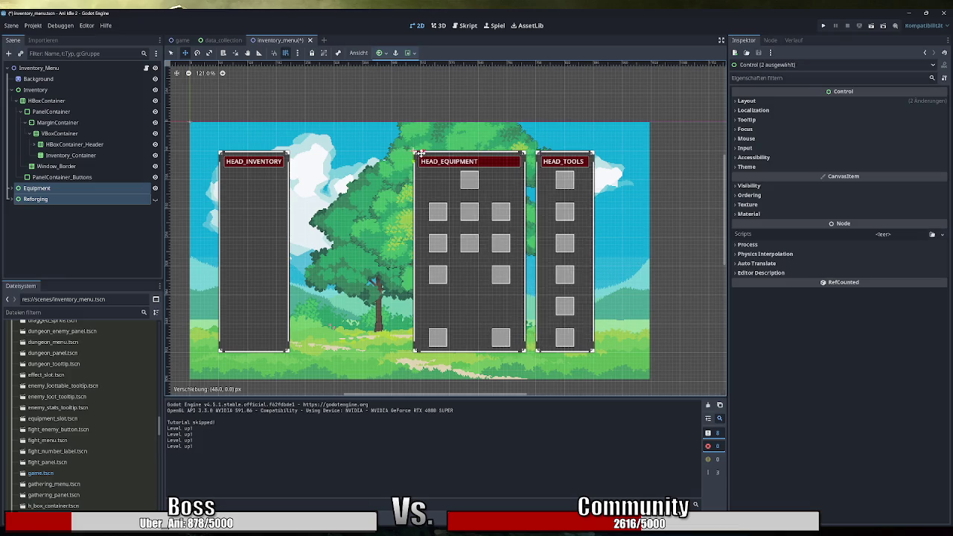
drag(421, 154, 434, 154)
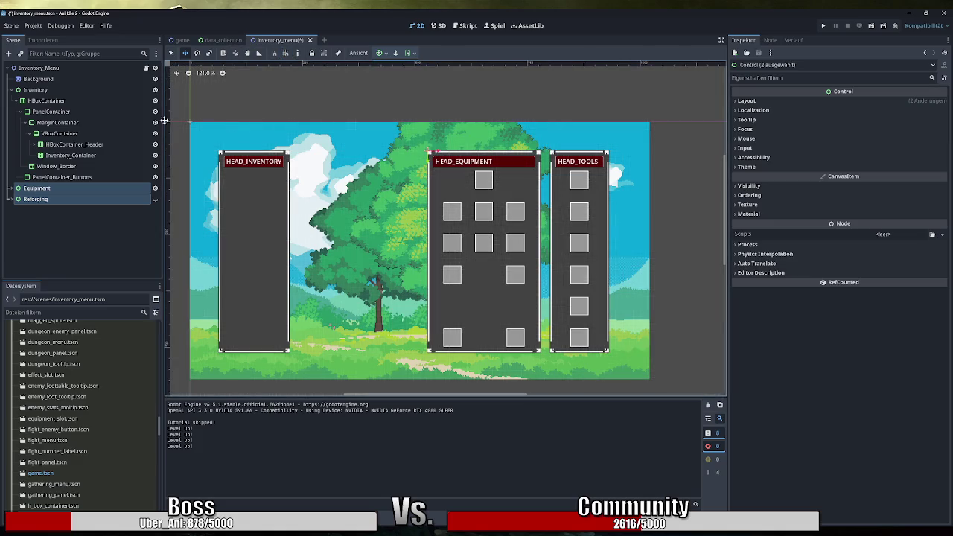
click(247, 85)
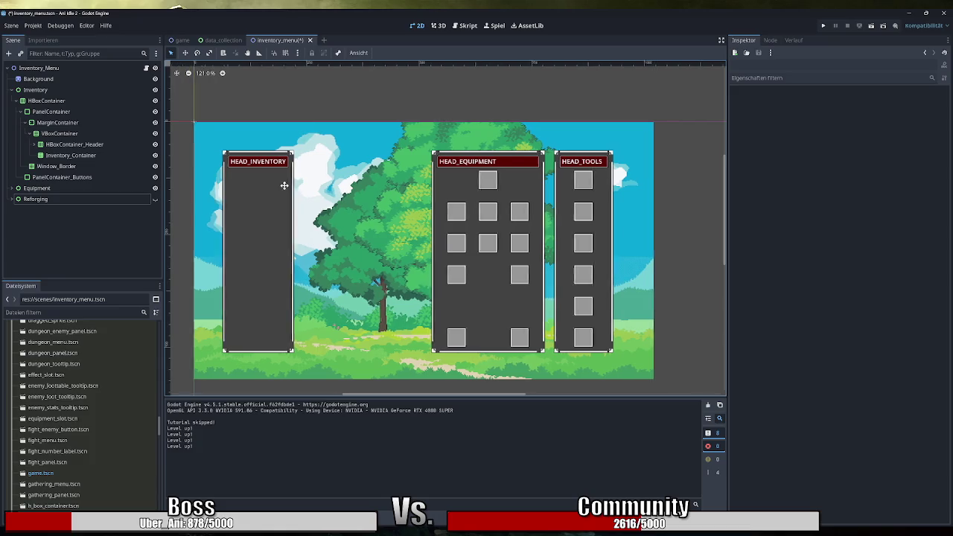
scroll(283, 186, left, 3)
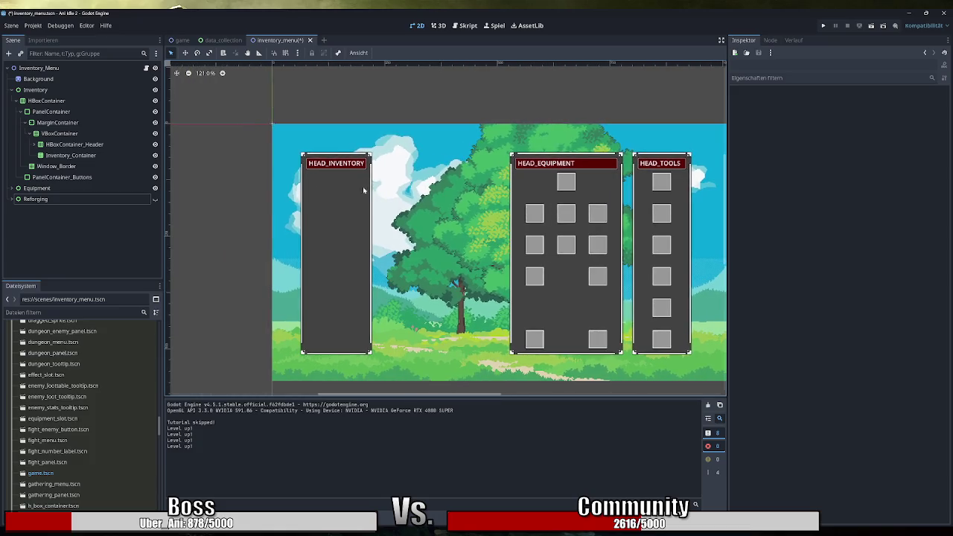
click(126, 177)
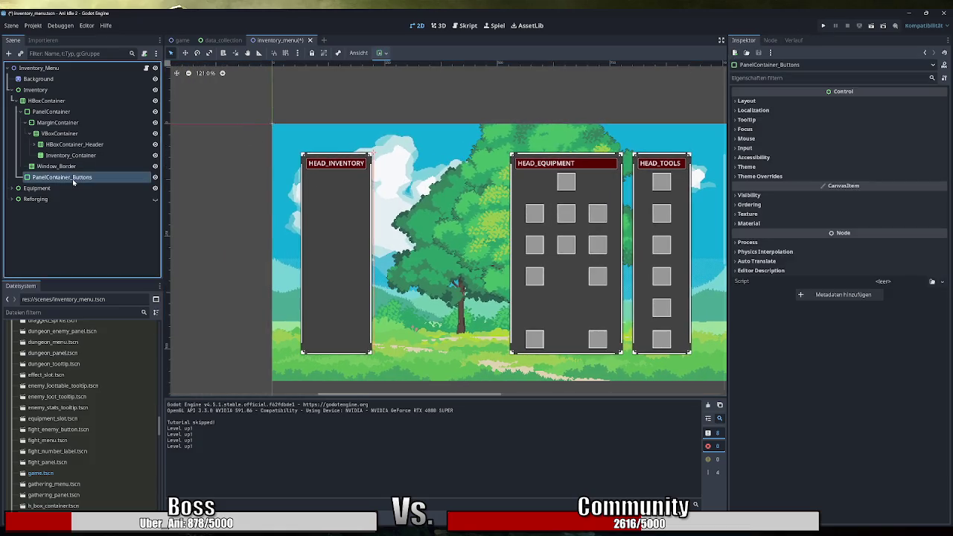
Give PanelContainer_Buttons a 36.195 px minimum width, Horizontal Expand, and Vertical Shrink Begin
click(774, 102)
drag(858, 142, 887, 141)
click(775, 202)
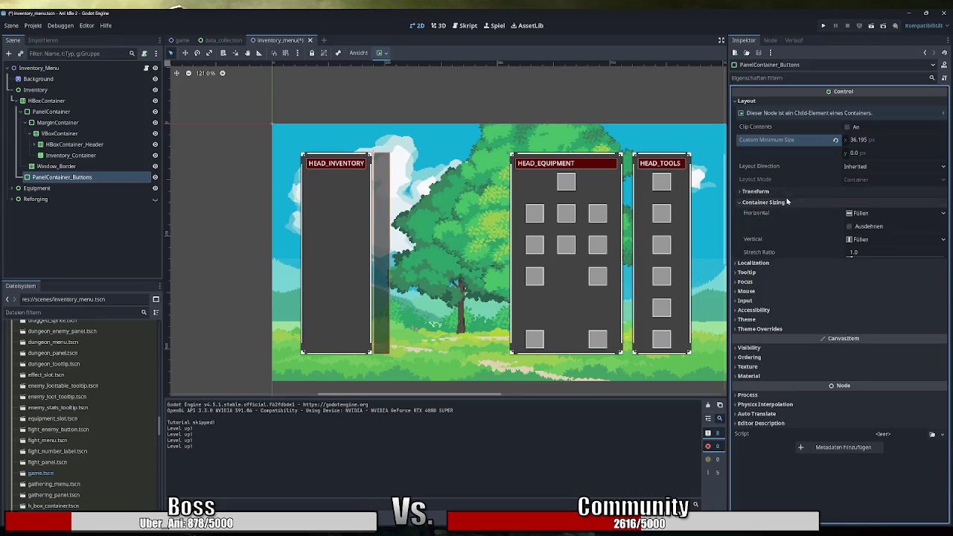
click(876, 228)
click(868, 228)
click(874, 240)
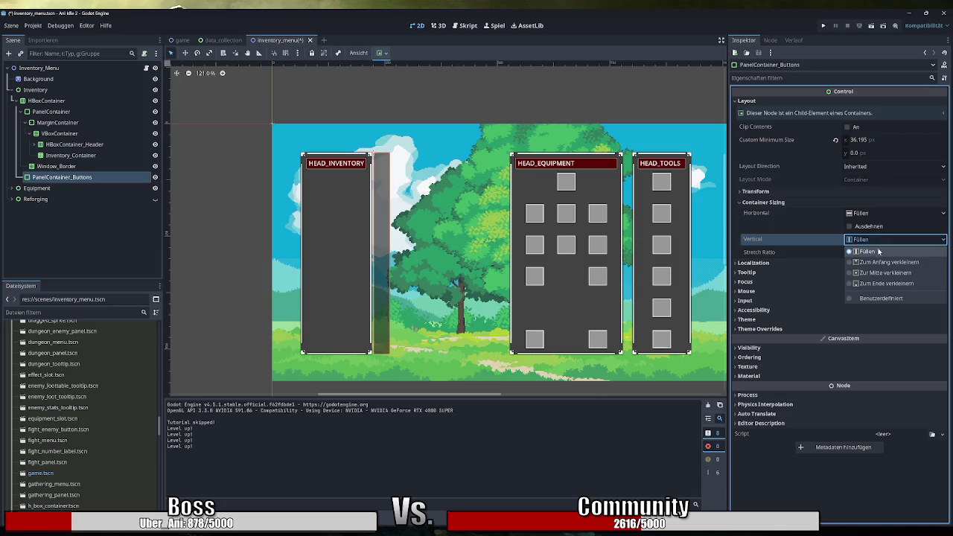
click(875, 264)
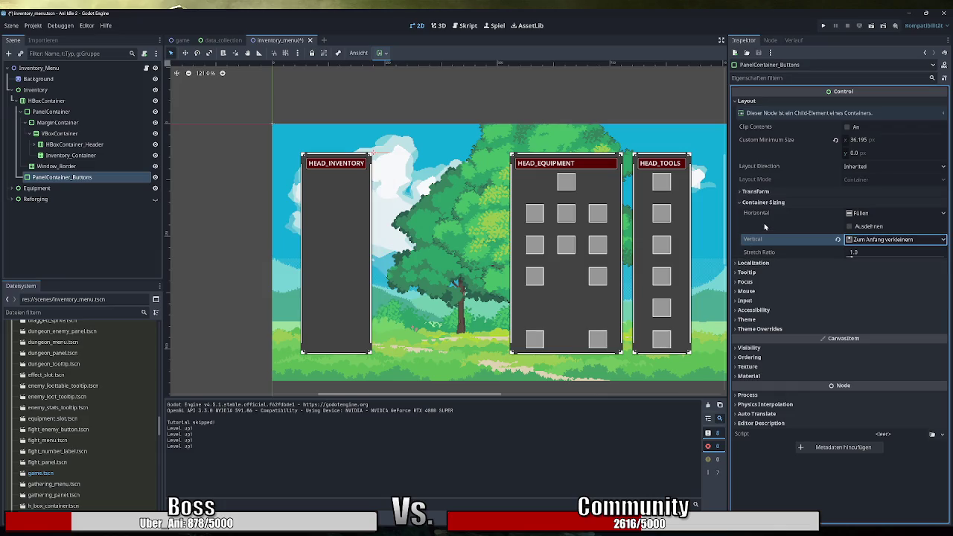
drag(854, 255, 854, 254)
click(838, 253)
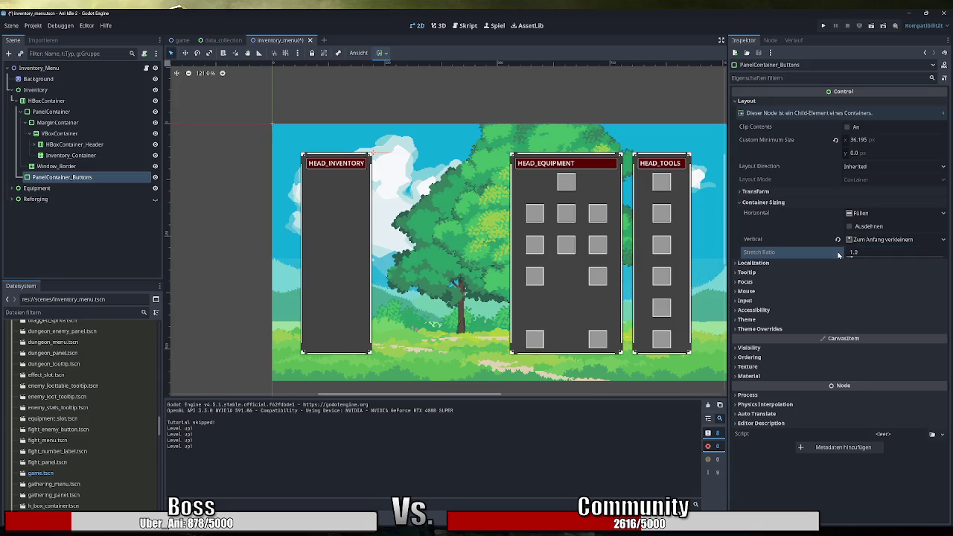
click(850, 226)
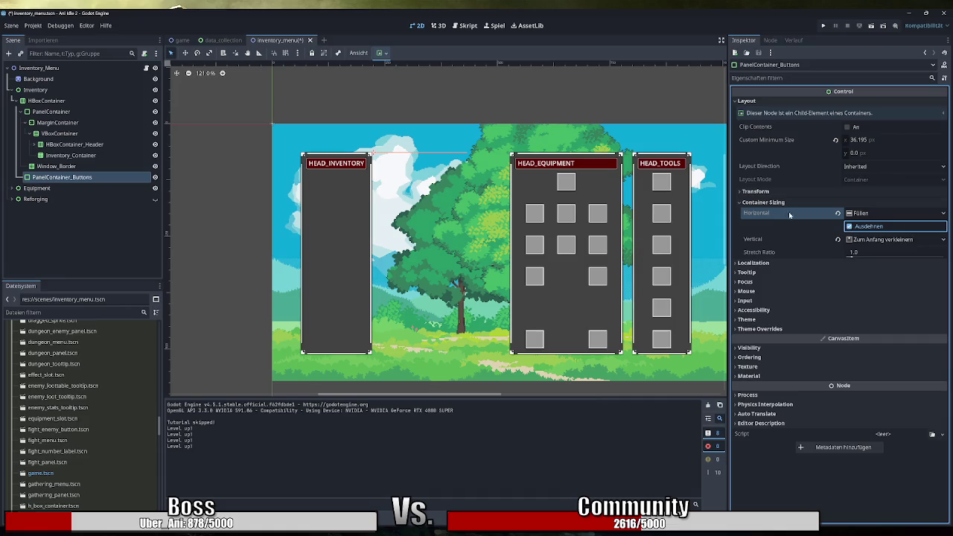
click(81, 111)
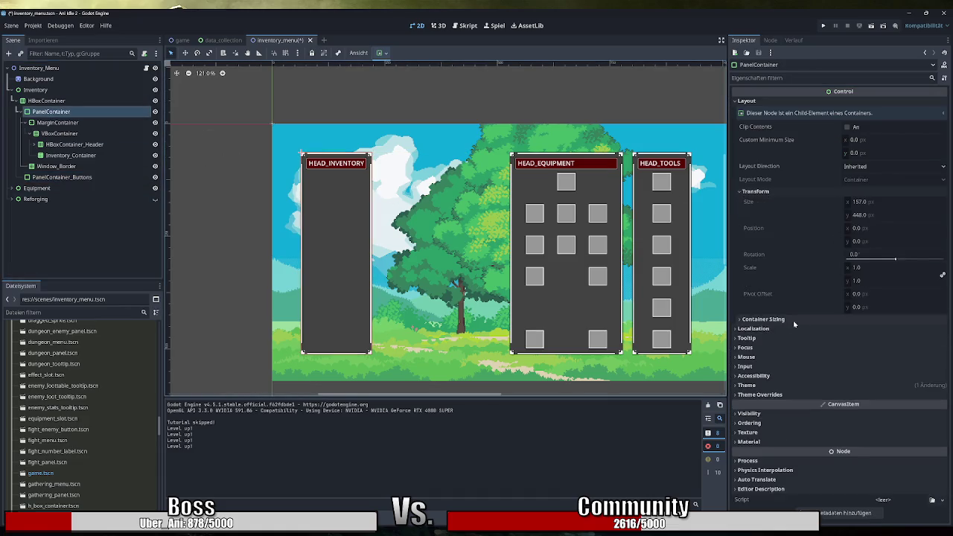
Turn on Horizontal Expand for the inventory PanelContainer and raise its stretch ratio
click(764, 319)
click(848, 343)
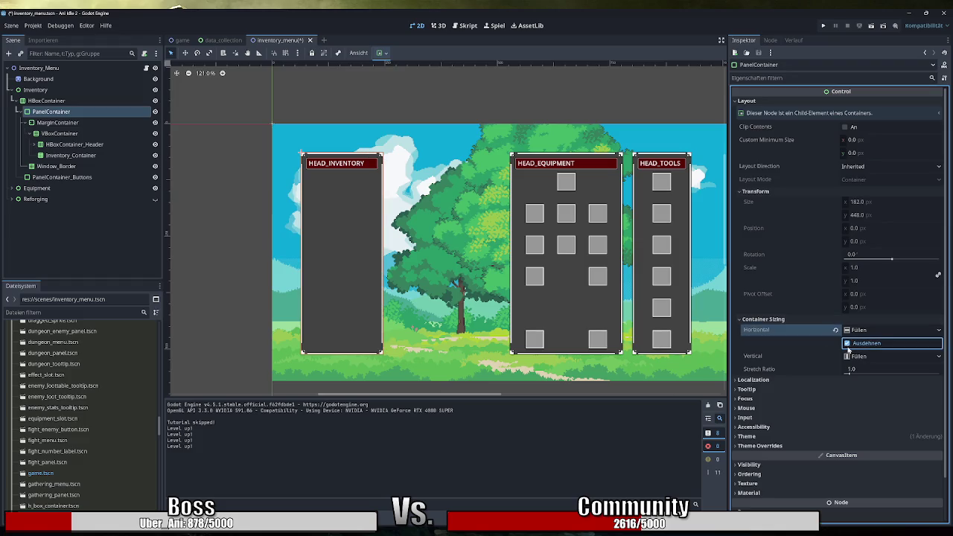
drag(850, 370, 863, 371)
Reset PanelContainer_Buttons' minimum size to 0 × 0 and set its vertical sizing to Fill
click(62, 177)
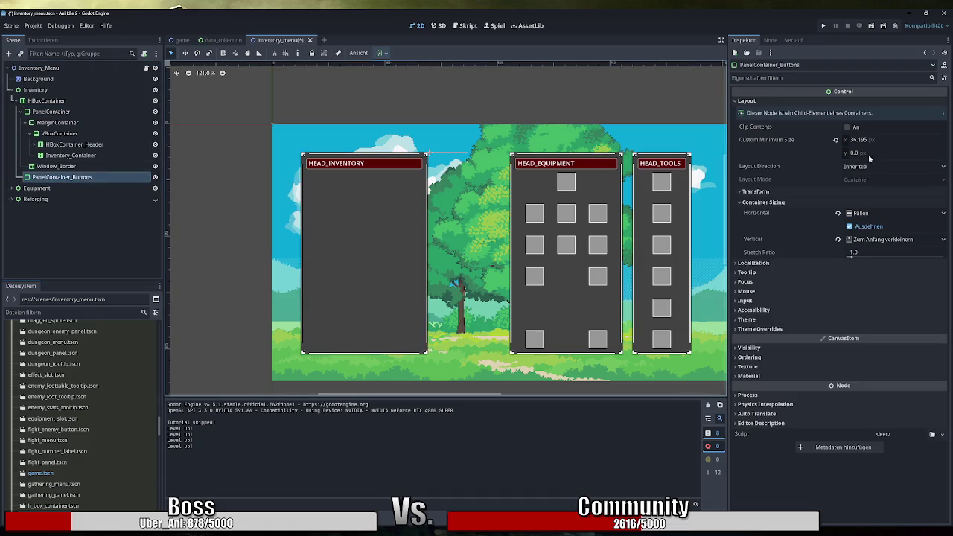
drag(856, 159, 870, 159)
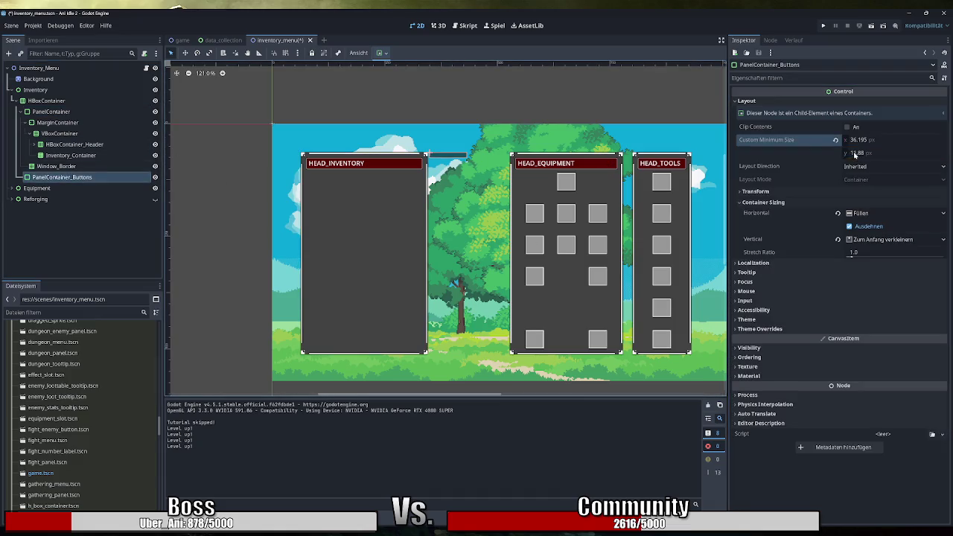
click(836, 140)
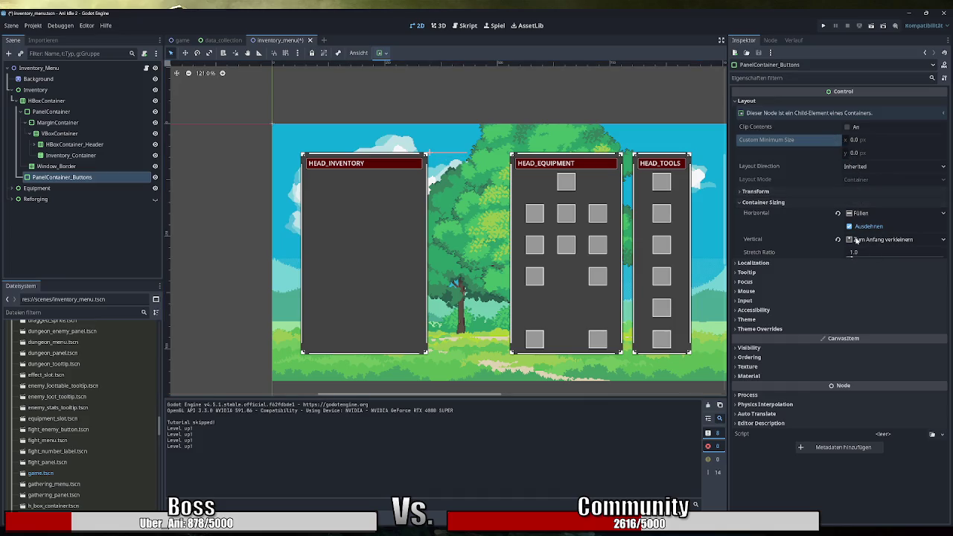
click(856, 240)
click(864, 252)
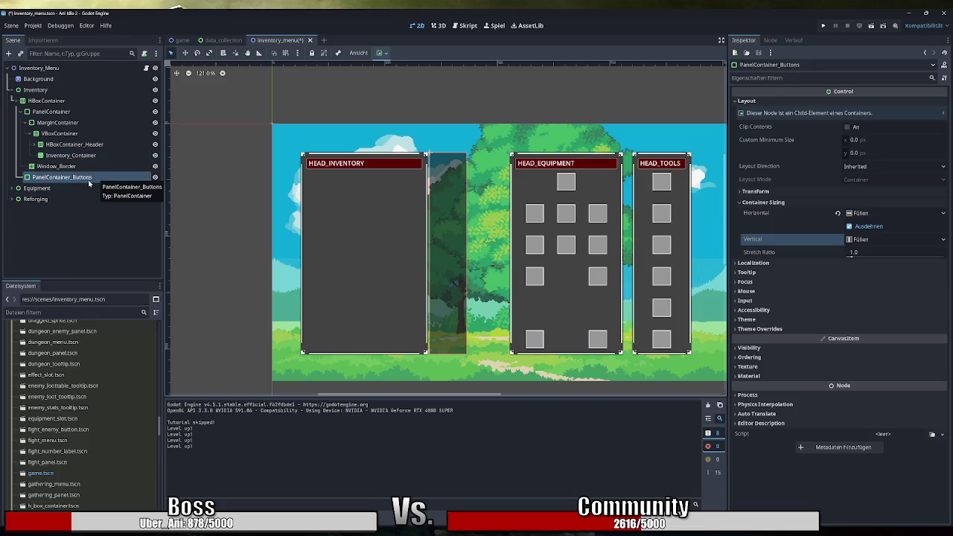
Set the inventory PanelContainer's stretch ratio to 4.0, widening it to 291 px, and run the game
click(46, 101)
click(54, 112)
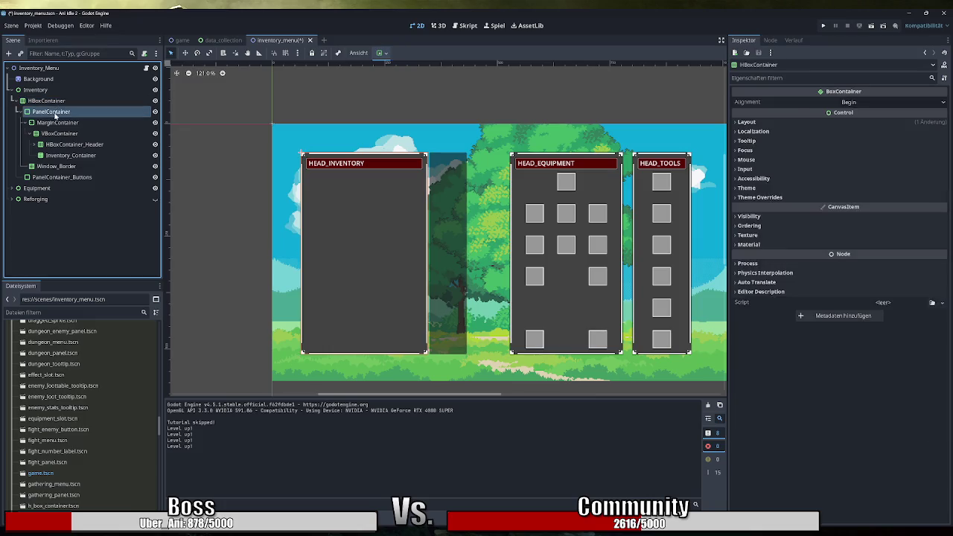
drag(854, 373, 864, 374)
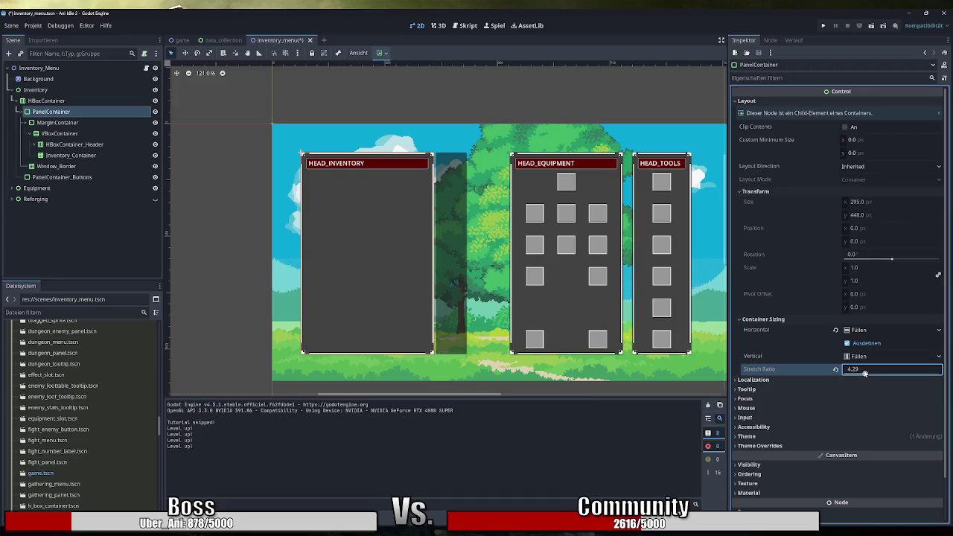
text(4)
key(Return)
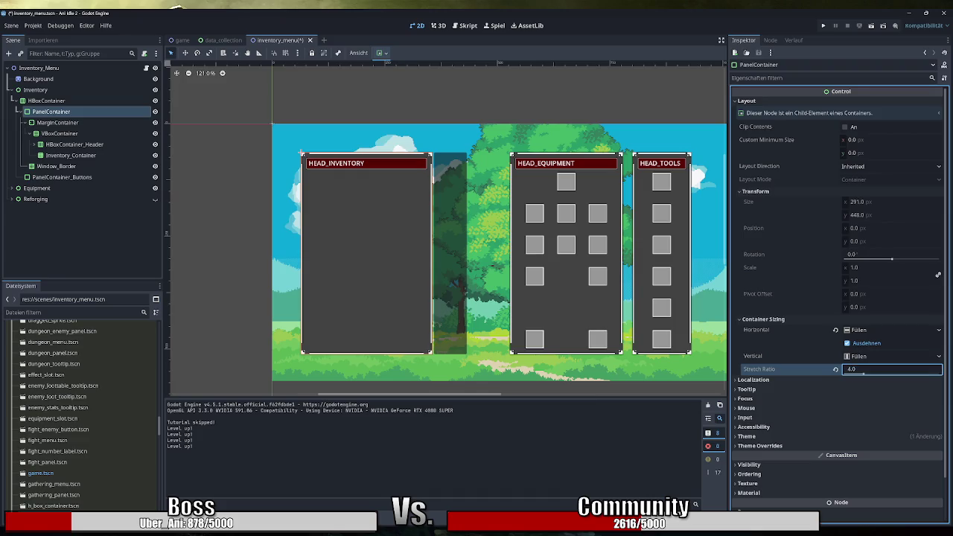
click(823, 25)
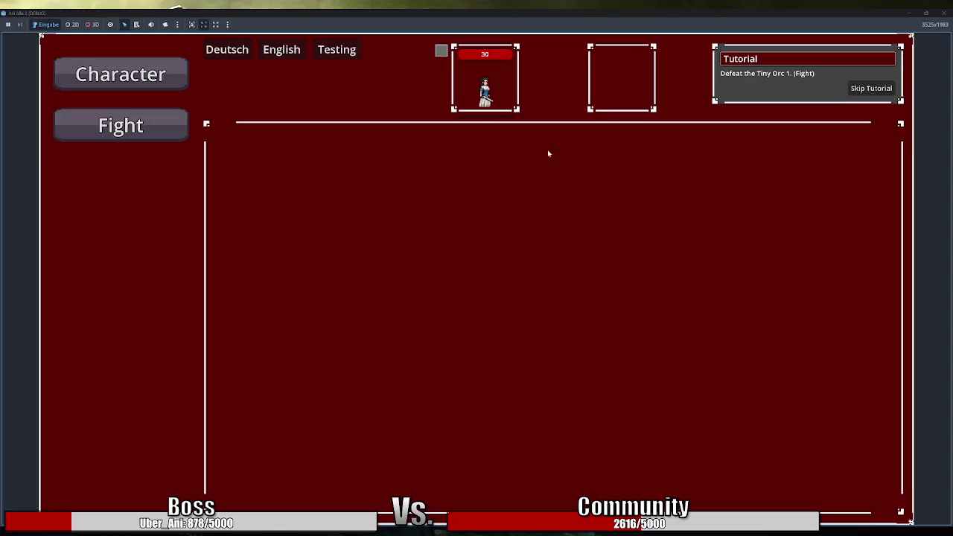
View the in-game Inventory screen, then stop the game and return to the inventory_menu scene
click(182, 280)
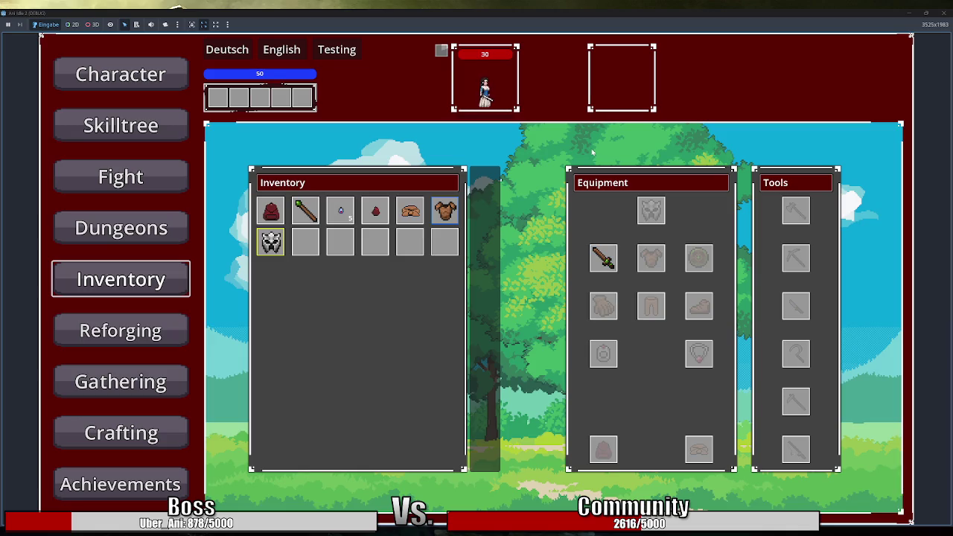
key(F8)
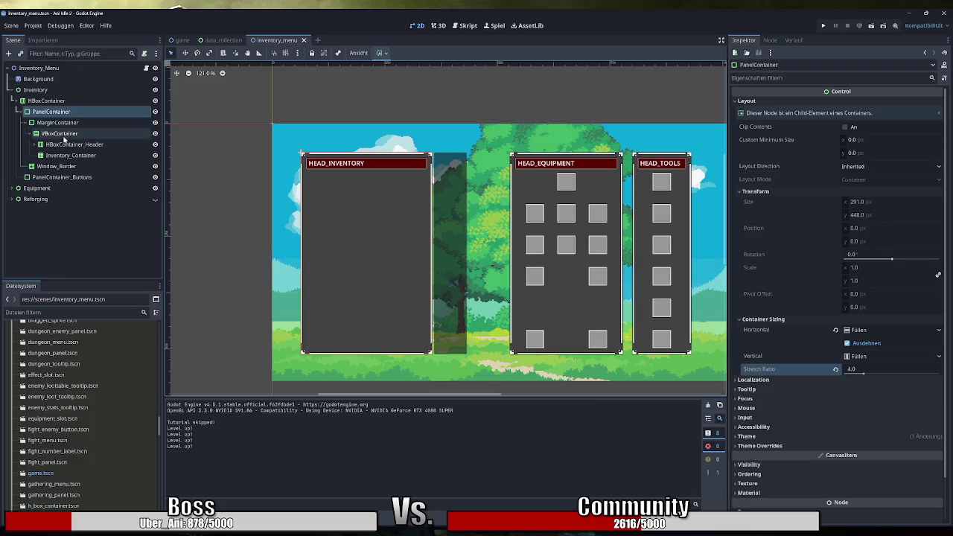
Turn off horizontal Expand on PanelContainer_Buttons and set its horizontal sizing to Shrink End
click(62, 177)
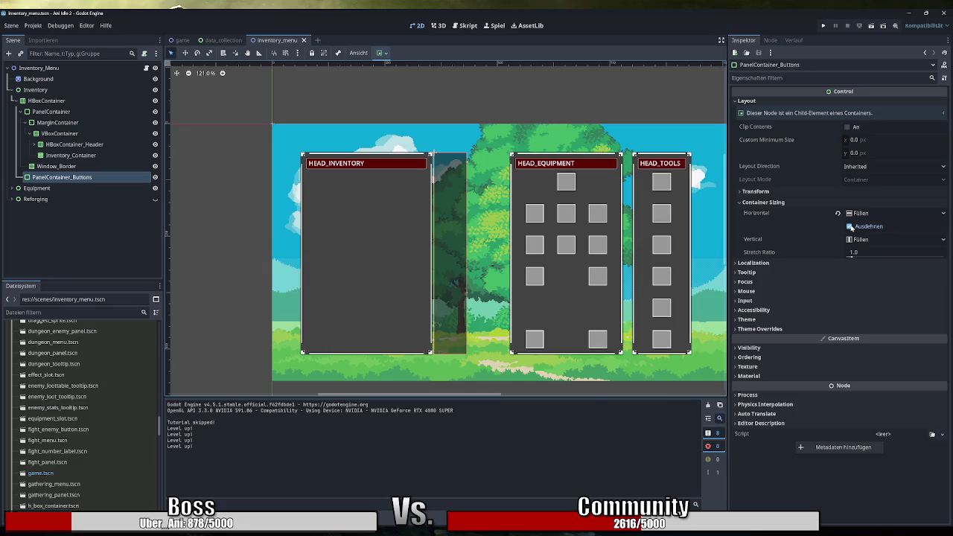
click(852, 226)
click(861, 213)
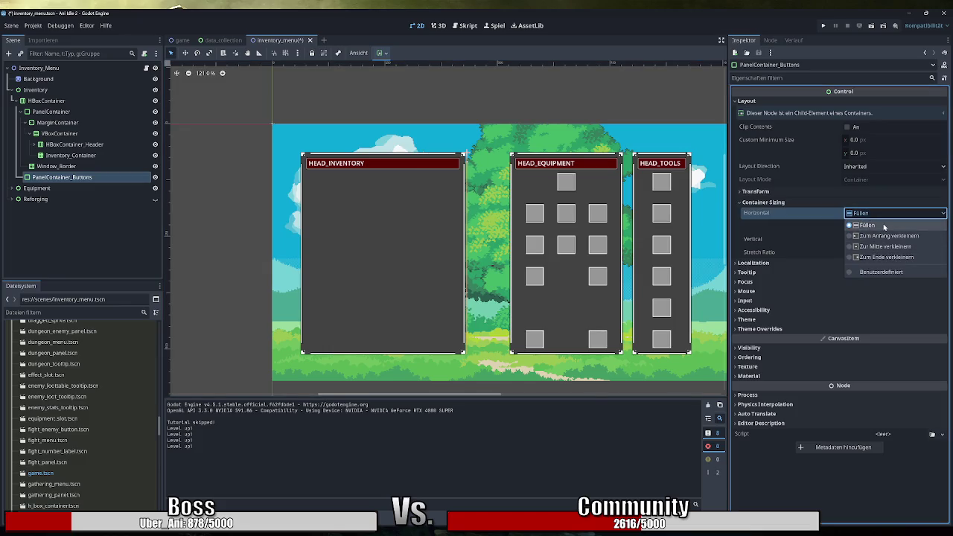
click(885, 257)
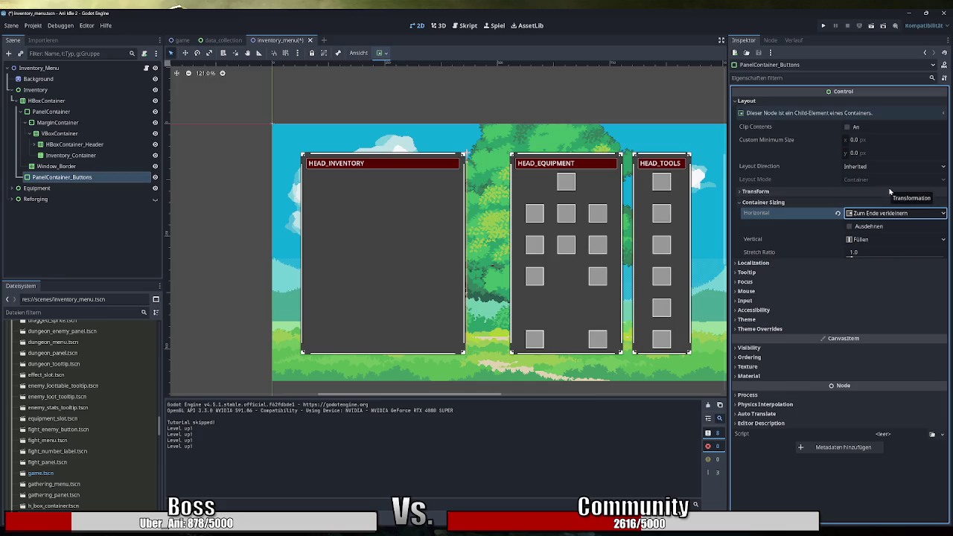
Set the panel's custom minimum width to 32 px, leaving minimum height at 0
click(858, 153)
text(32)
key(Return)
click(857, 140)
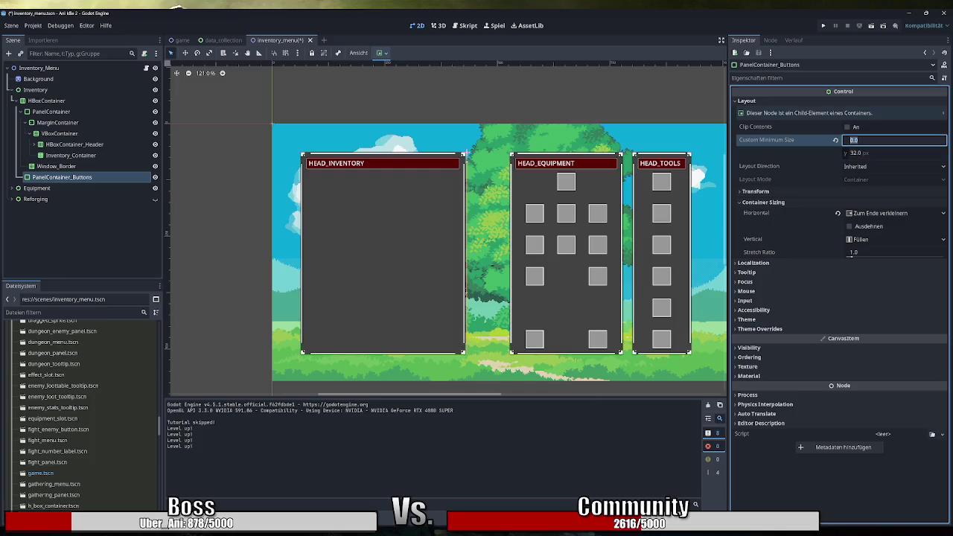
text(32)
key(Return)
click(864, 154)
text(0)
key(Return)
Set vertical sizing to Shrink Begin and minimum height to 32 px, completing the 32×32 block
click(886, 240)
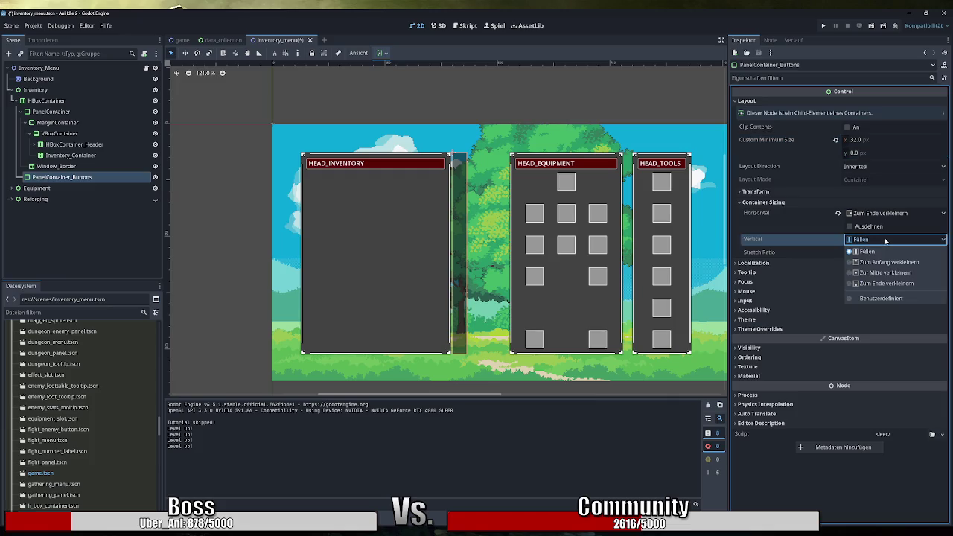
click(890, 262)
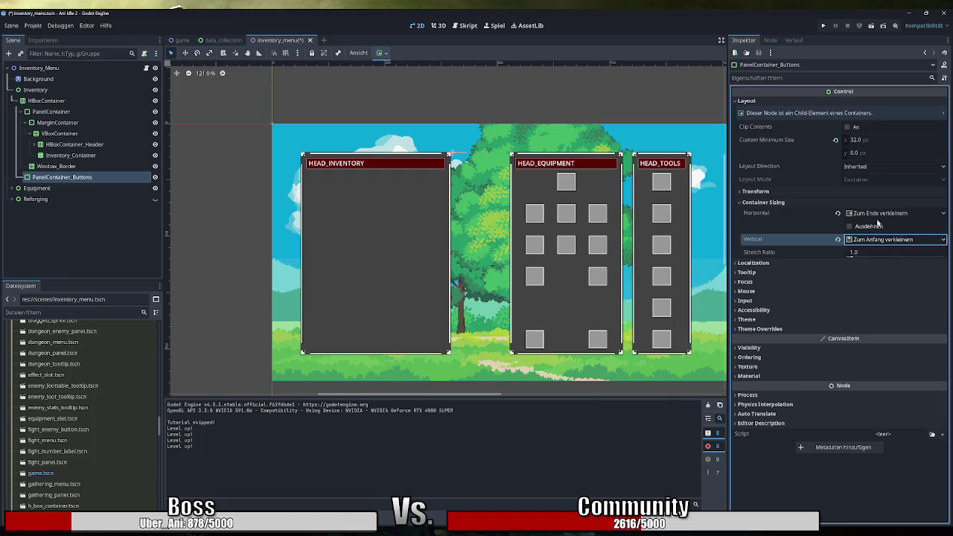
click(860, 153)
text(32)
key(Return)
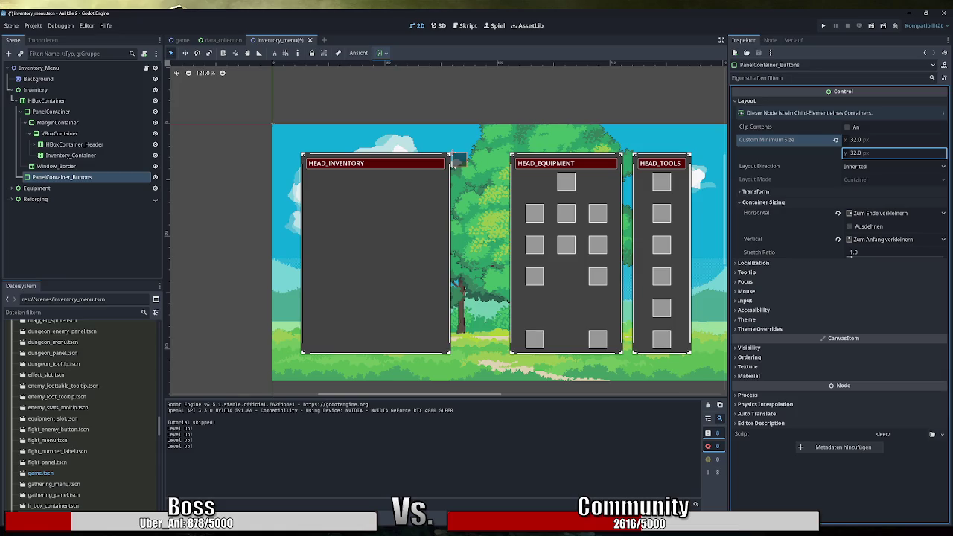
click(421, 100)
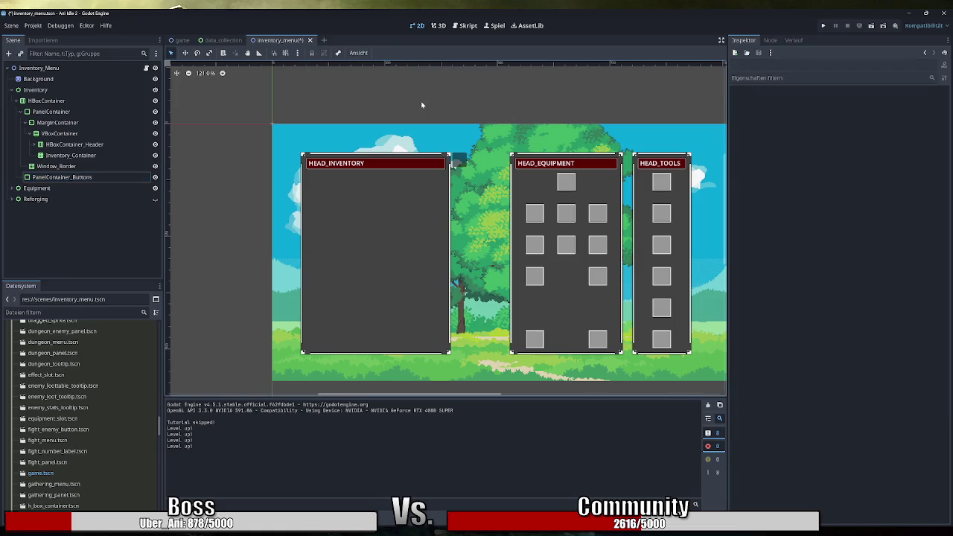
click(91, 180)
key(F5)
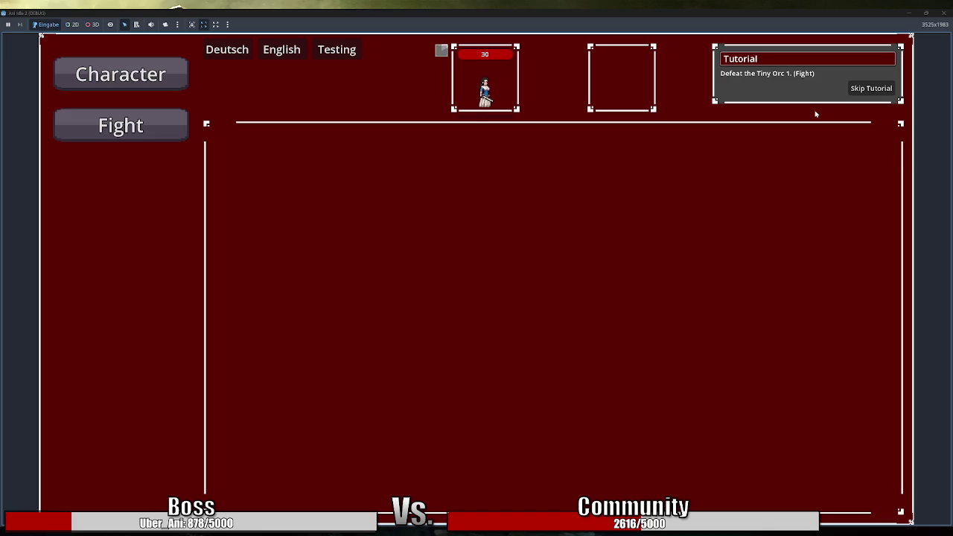
click(865, 90)
click(182, 279)
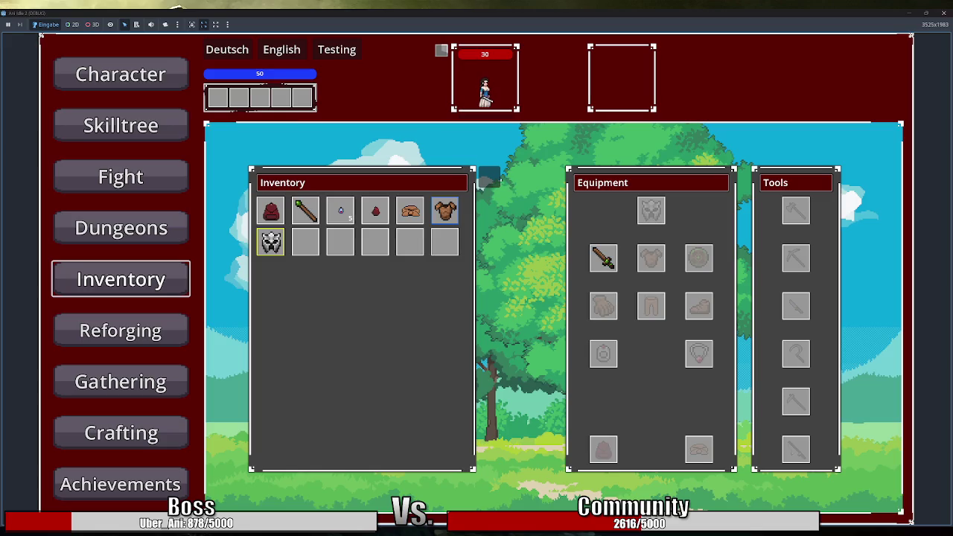
key(F8)
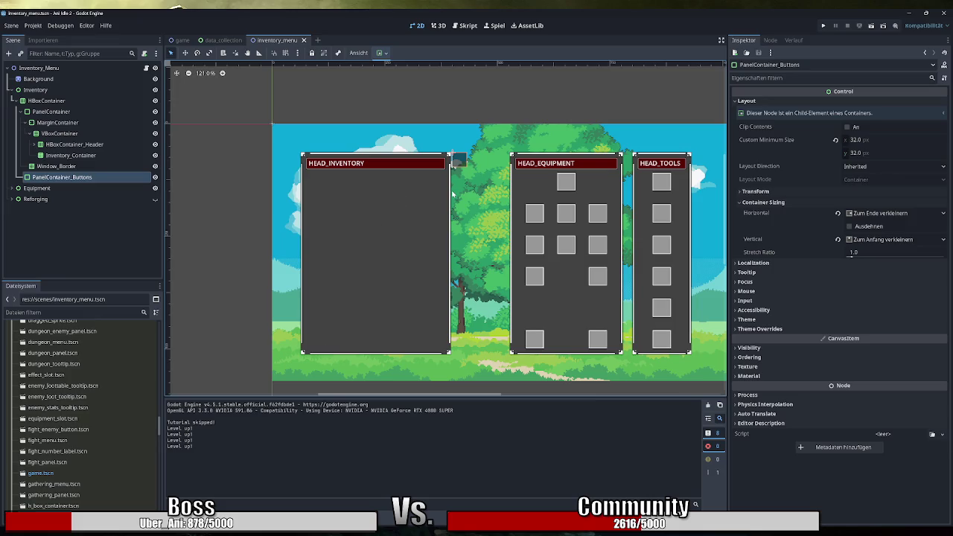
Set PanelContainer_Buttons' custom minimum width to 40 px, making it a 40 × 40 block
click(217, 176)
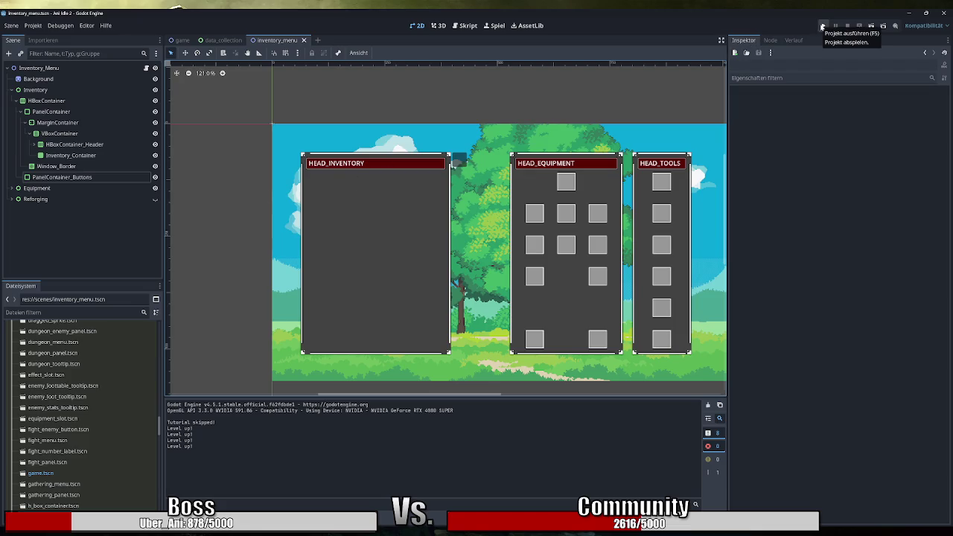
click(65, 177)
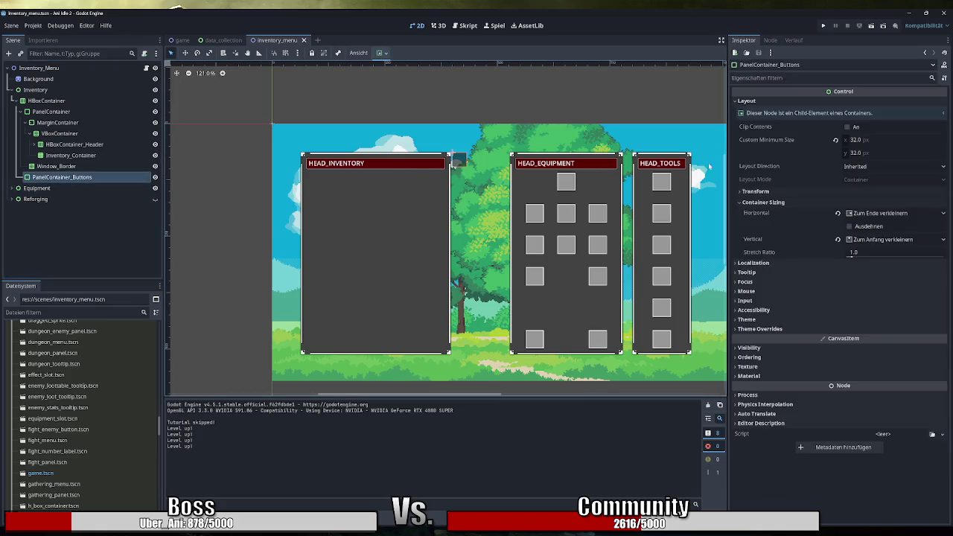
click(861, 141)
text(40)
key(Tab)
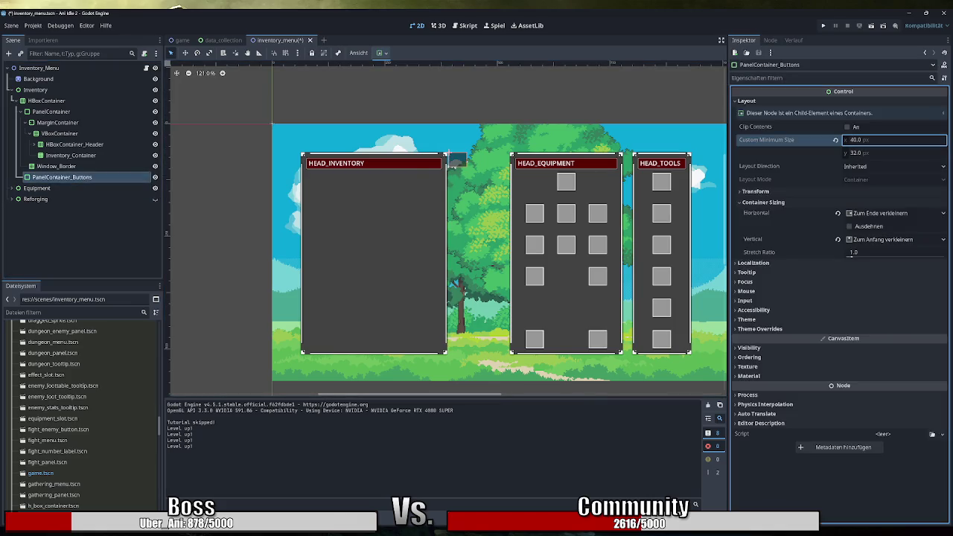
click(229, 191)
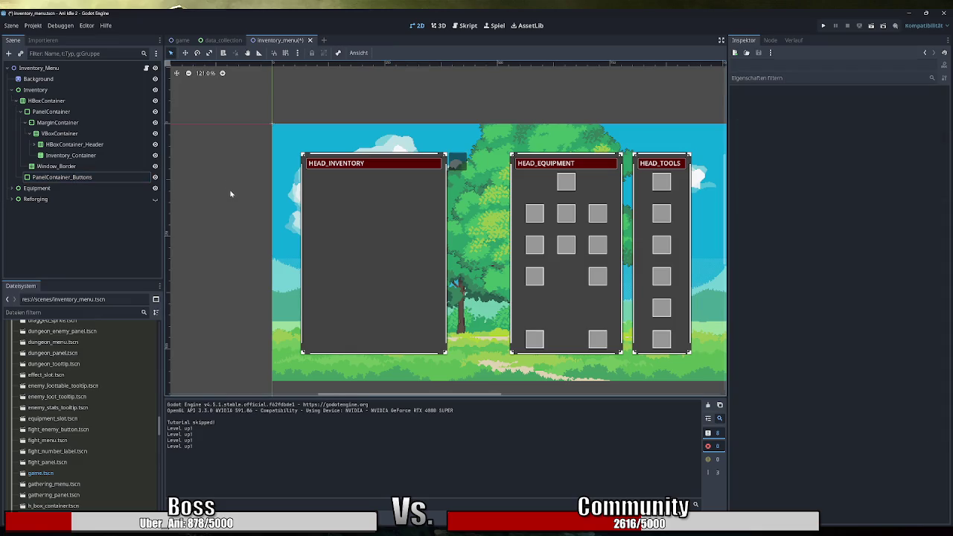
click(108, 180)
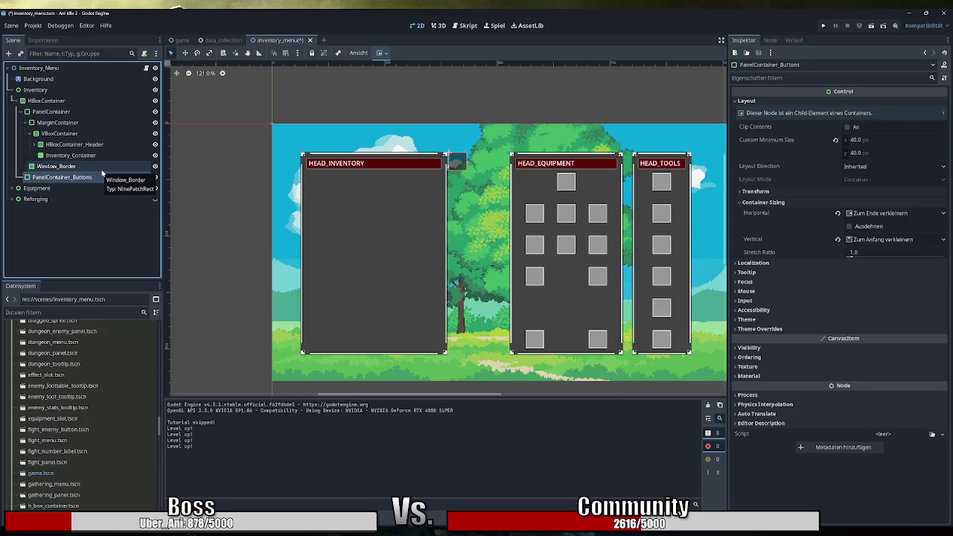
Copy the Window_Border node and paste it as a child of PanelContainer_Buttons
click(93, 177)
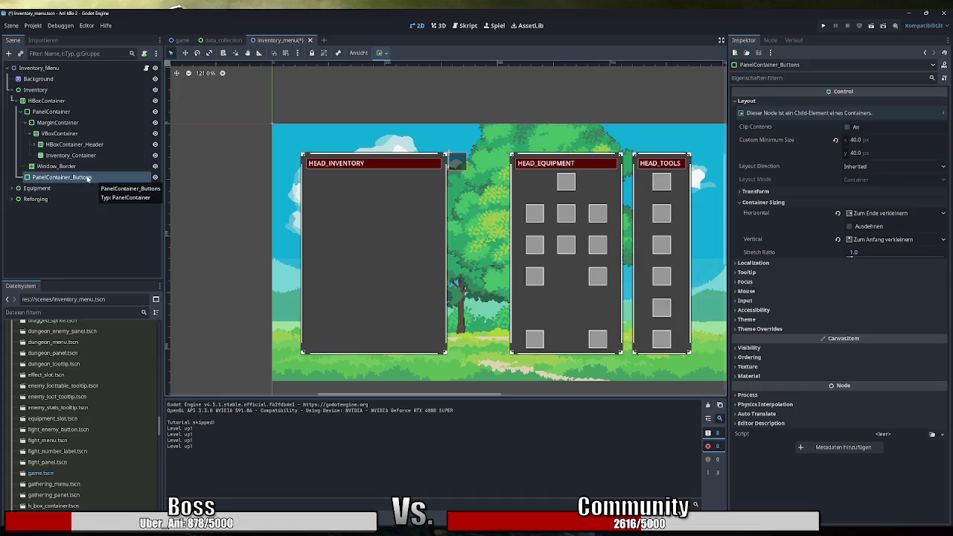
click(67, 166)
key(ctrl+c)
click(75, 177)
key(ctrl+v)
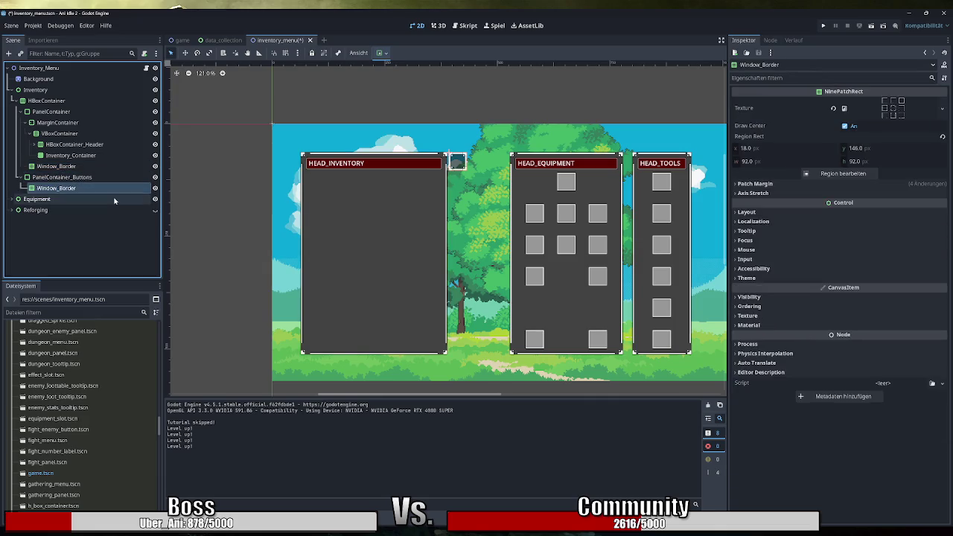
click(842, 173)
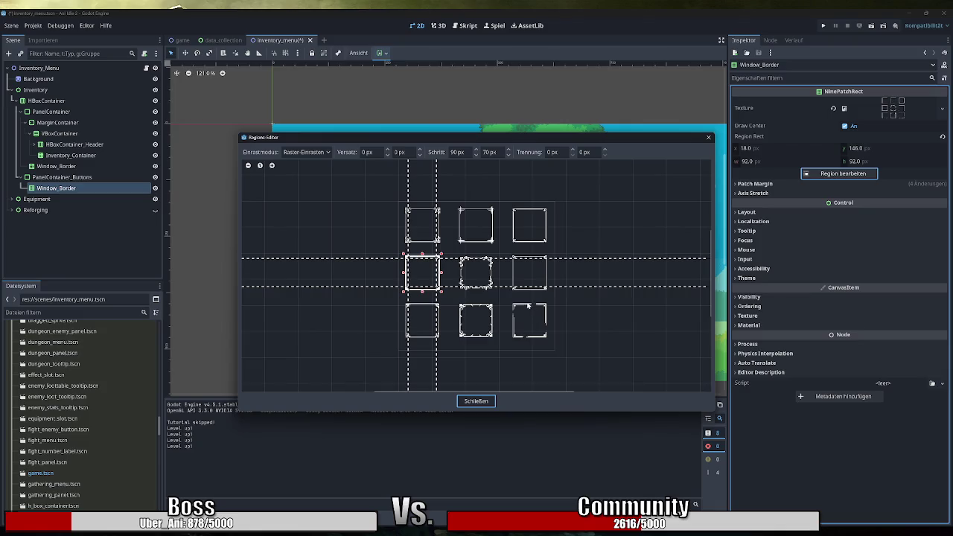
In the new border's region editor, set the snap mode to Pixel Snap
scroll(501, 302, up, 2)
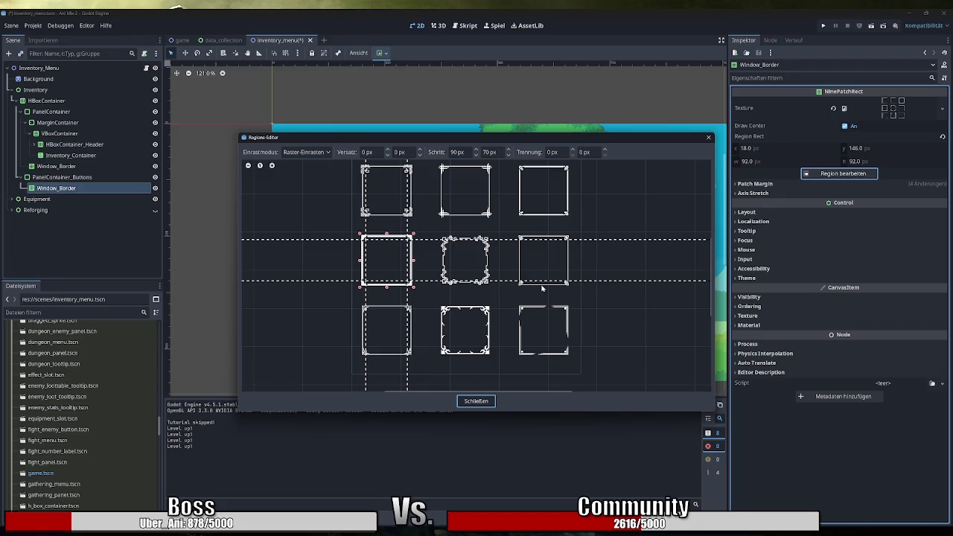
click(365, 310)
scroll(440, 246, up, 2)
mouse_move(437, 216)
mouse_down()
mouse_move(427, 319)
mouse_move(444, 336)
mouse_move(434, 319)
mouse_up()
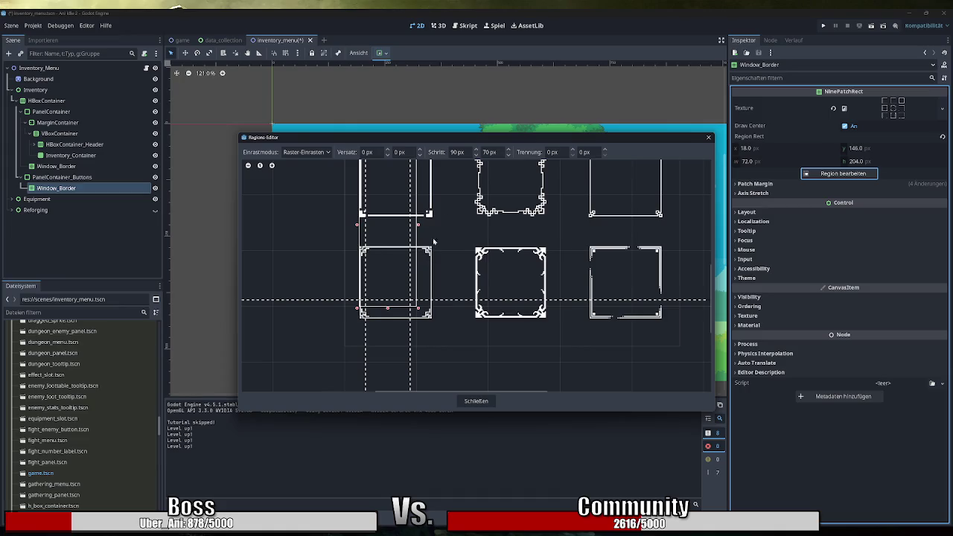
click(315, 154)
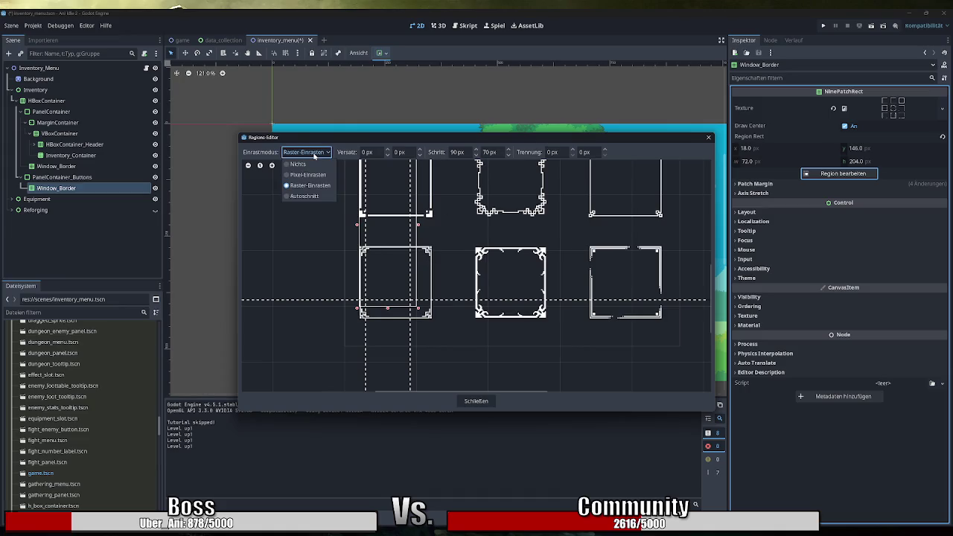
click(312, 195)
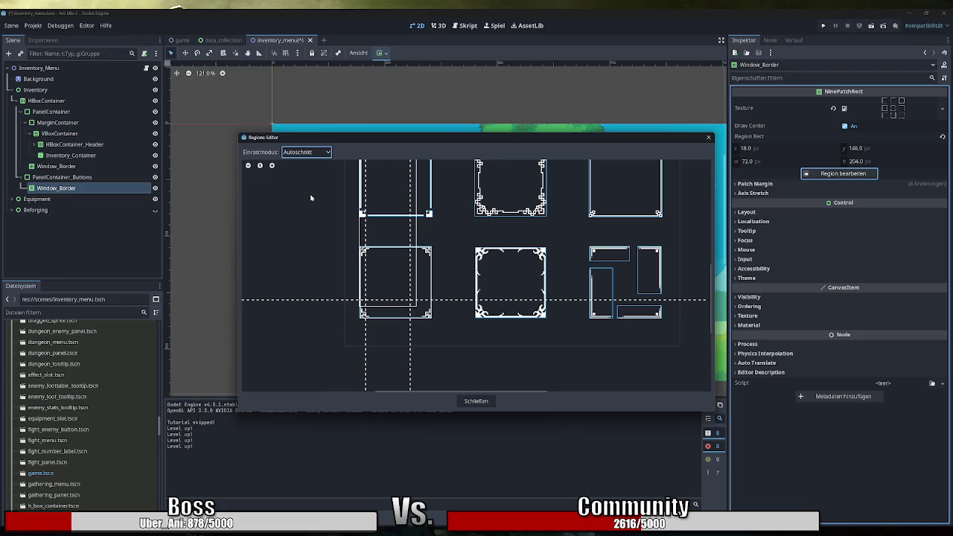
click(307, 152)
click(315, 175)
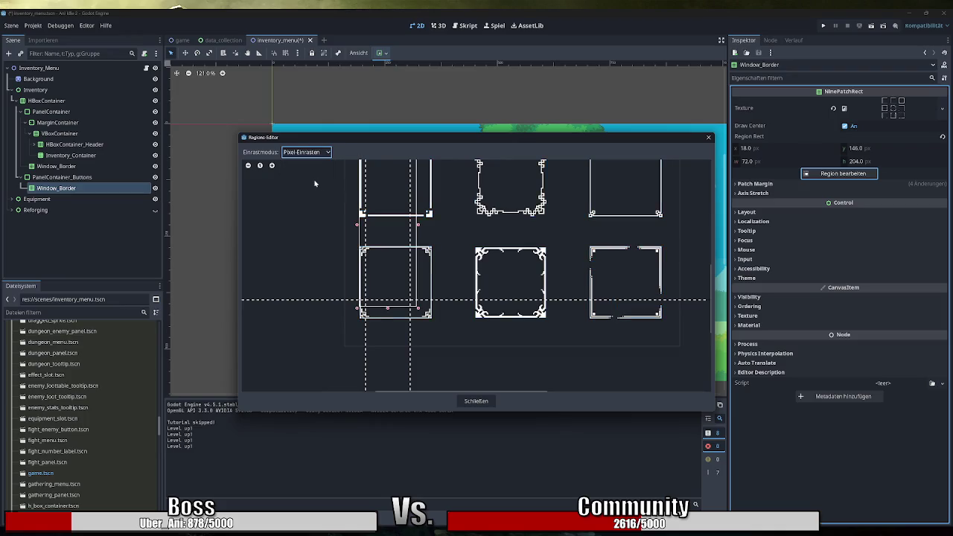
Drag the region onto another frame tile, a 90×90 region at 19,275, and close the editor
drag(423, 311, 433, 321)
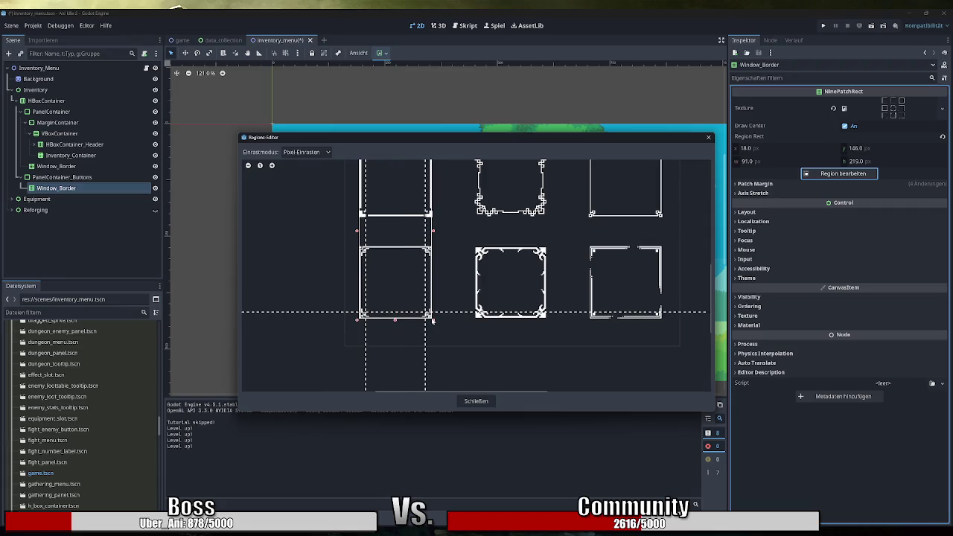
scroll(392, 315, up, 3)
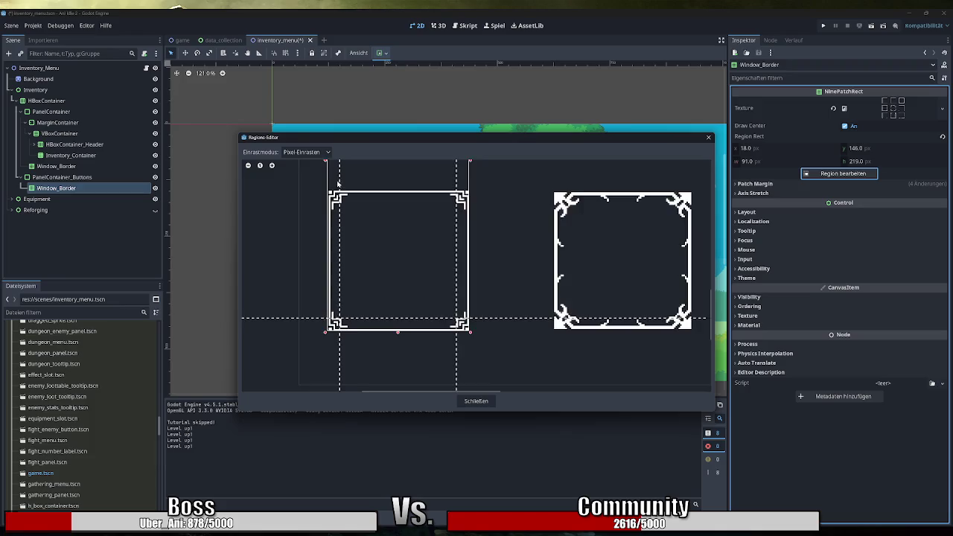
scroll(340, 200, down, 4)
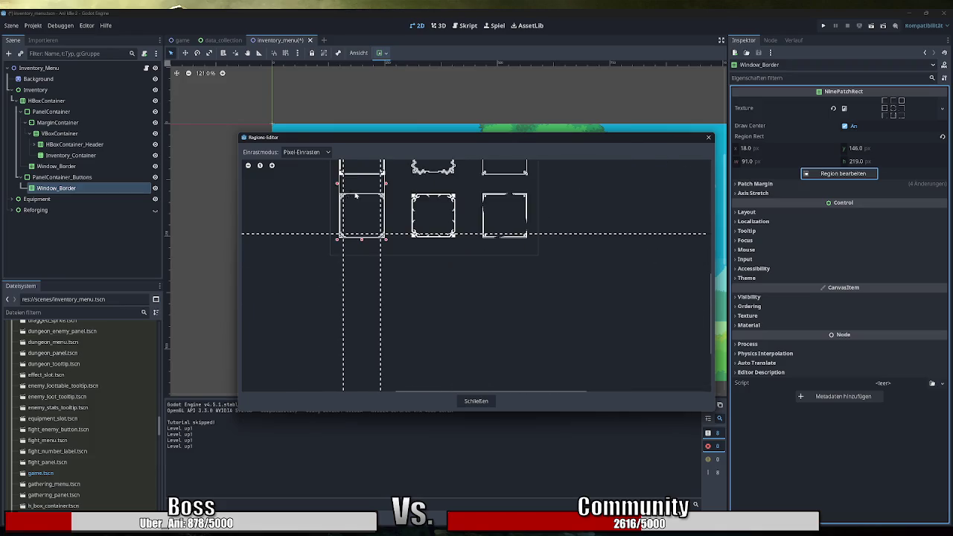
scroll(352, 200, up, 3)
mouse_move(351, 202)
mouse_down()
mouse_move(343, 265)
mouse_move(356, 261)
mouse_up()
scroll(350, 265, up, 5)
scroll(536, 291, down, 5)
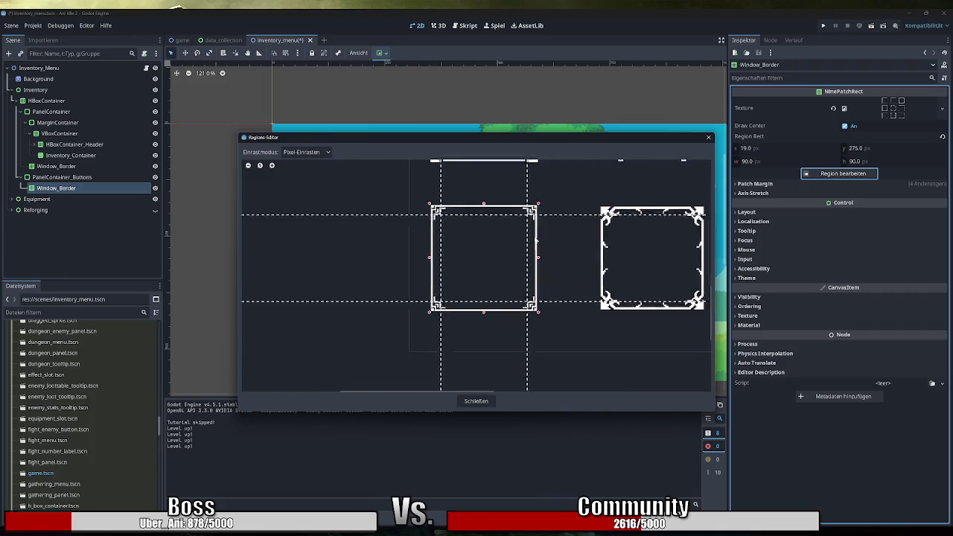
click(477, 402)
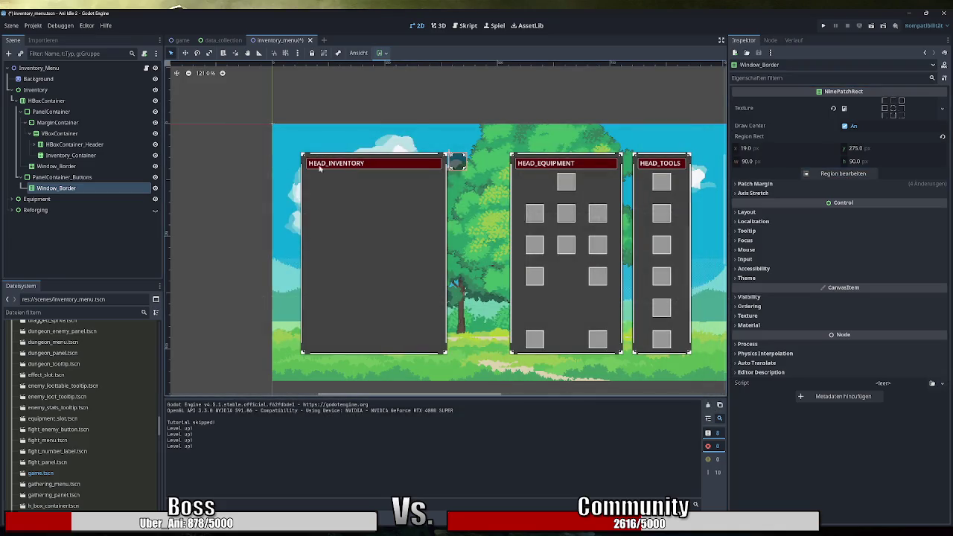
Drag PanelContainer_Buttons' minimum height up to 94.125 px
scroll(476, 152, up, 5)
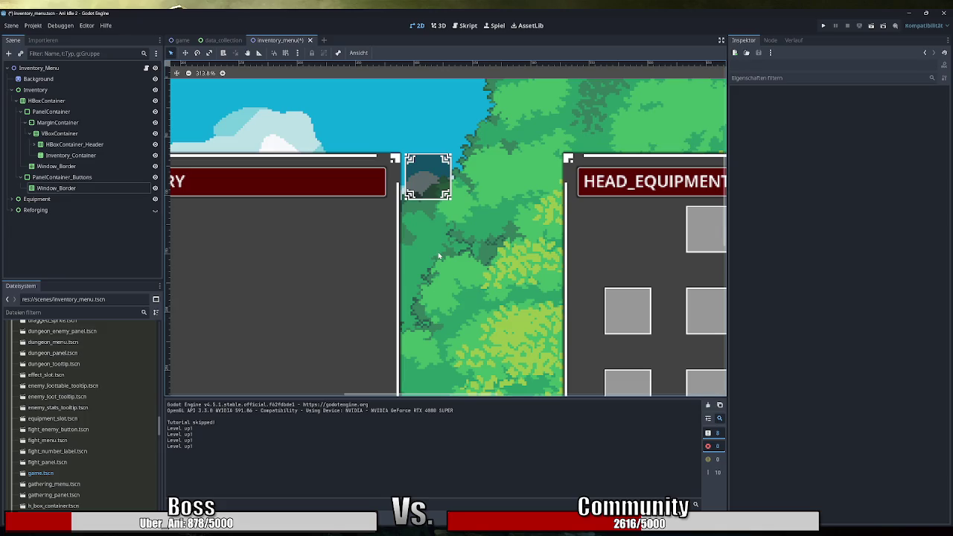
click(64, 177)
mouse_move(857, 153)
mouse_down()
mouse_move(892, 152)
mouse_move(877, 154)
mouse_up()
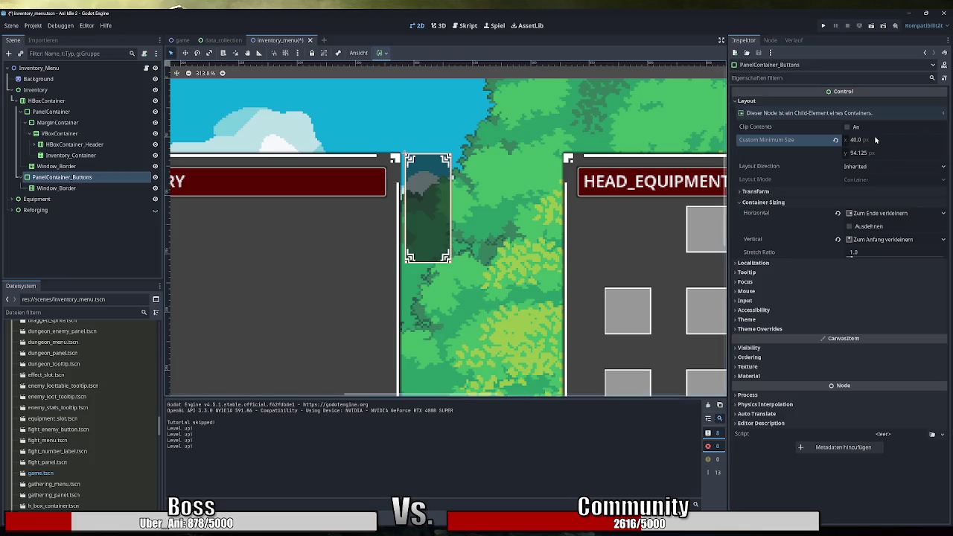
Check the pasted Window_Border's texture region, then delete that node from PanelContainer_Buttons
click(72, 188)
click(842, 173)
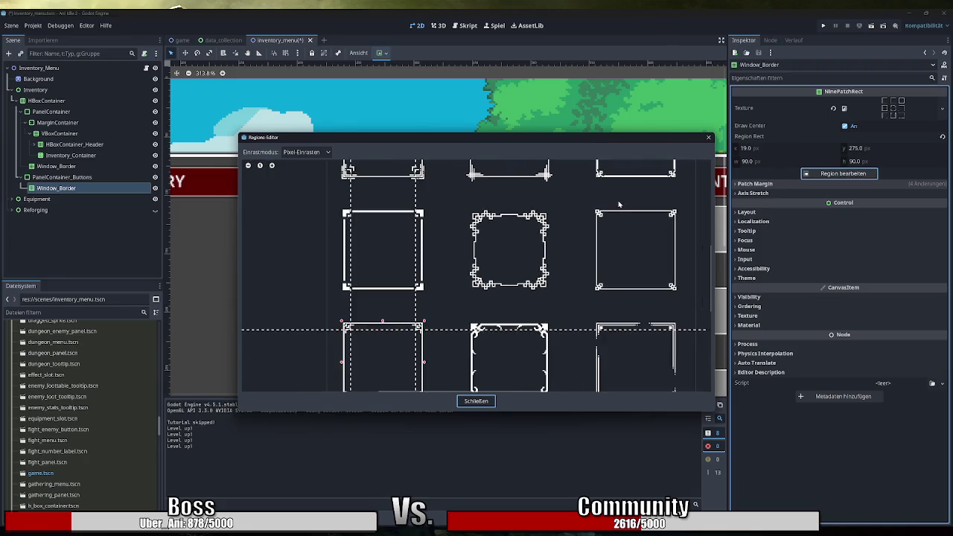
click(709, 137)
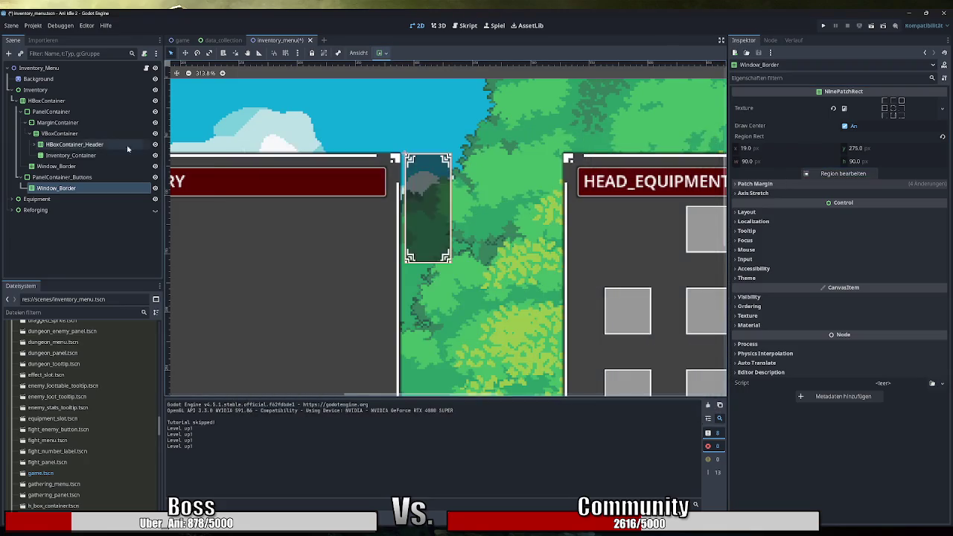
click(79, 177)
click(75, 188)
key(Delete)
key(Return)
Expand Theme Overrides for PanelContainer_Buttons in the Inspector
click(87, 177)
click(833, 324)
click(775, 330)
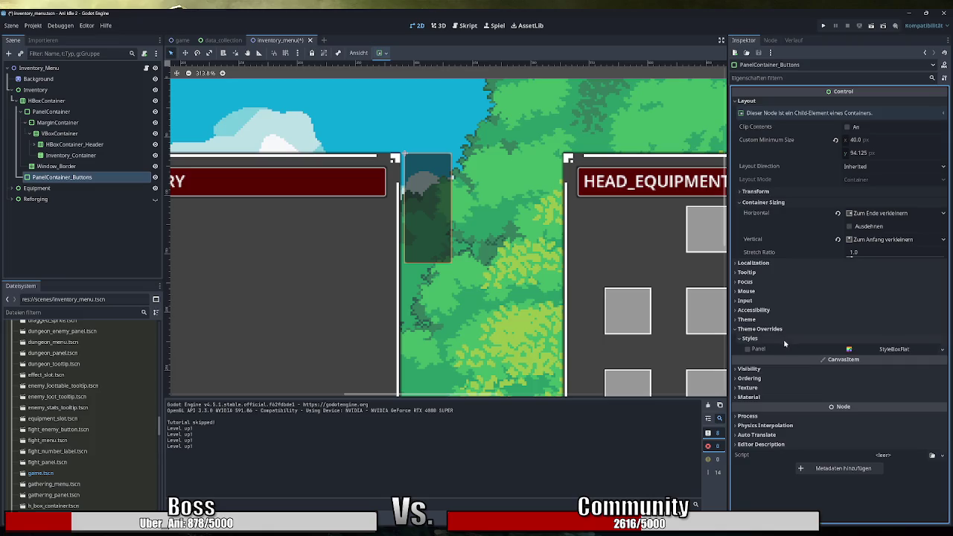
Assign a new StyleBoxFlat to the panel's Styles > Panel override
click(943, 349)
click(915, 383)
click(893, 350)
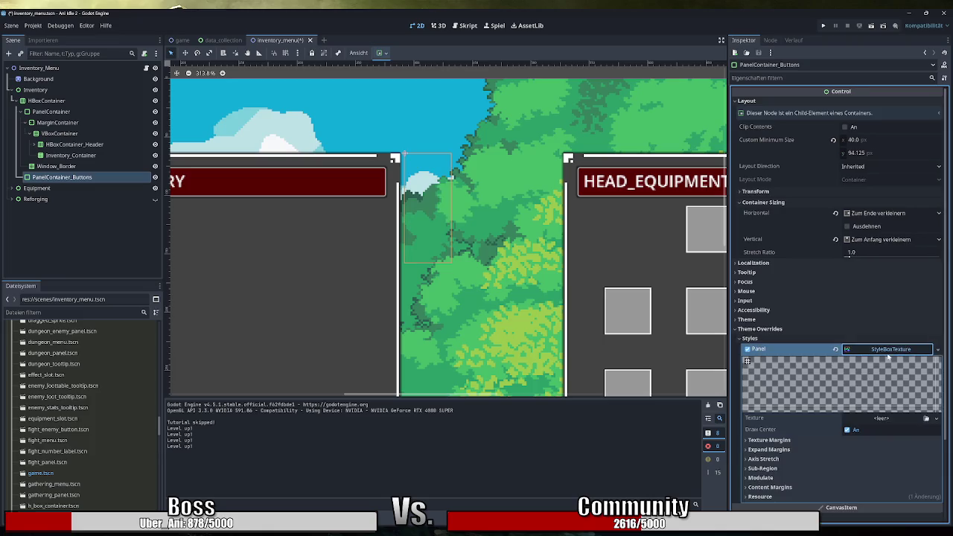
scroll(883, 374, down, 3)
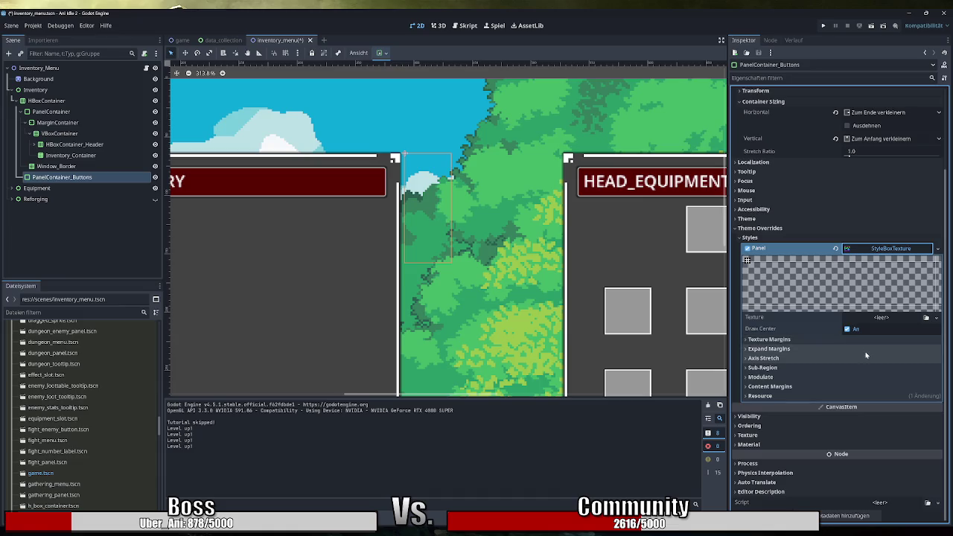
click(938, 249)
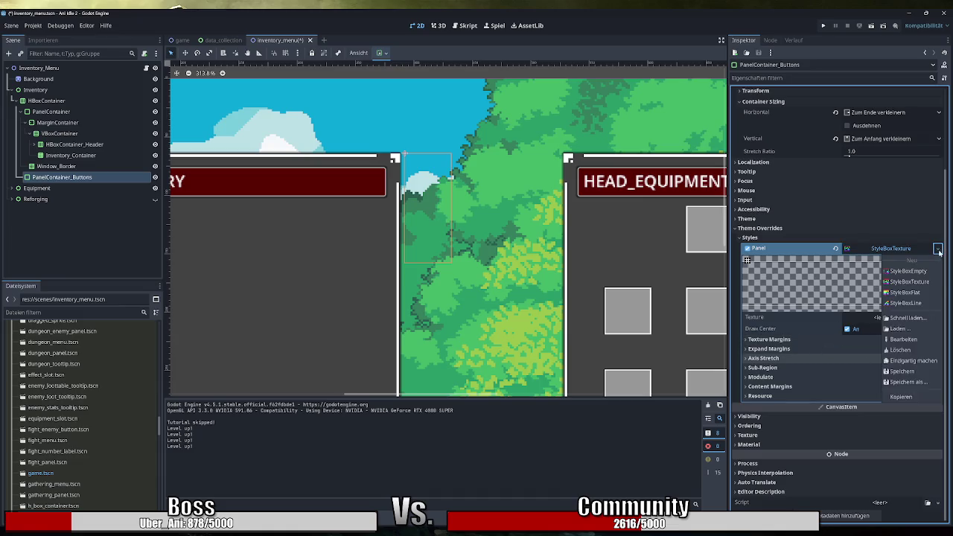
click(901, 279)
Enter 424242 as the style's BG Color and experiment with its alpha value
click(886, 317)
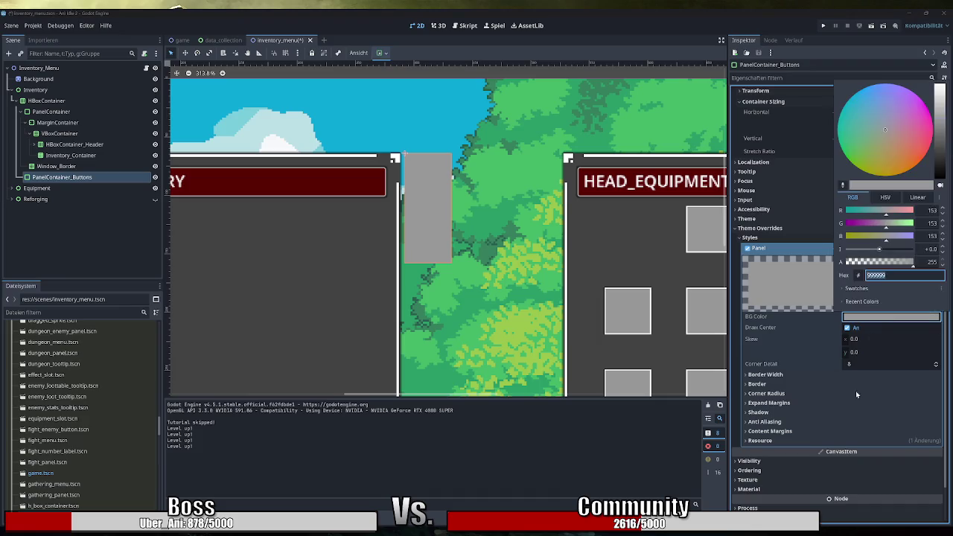
text(424242)
key(Return)
text(0)
key(Return)
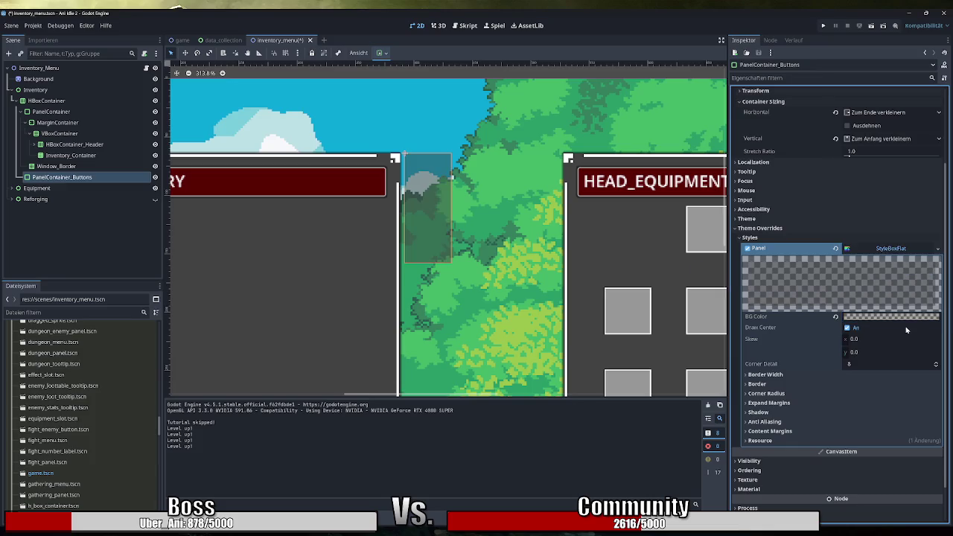
click(892, 317)
text(120)
key(Return)
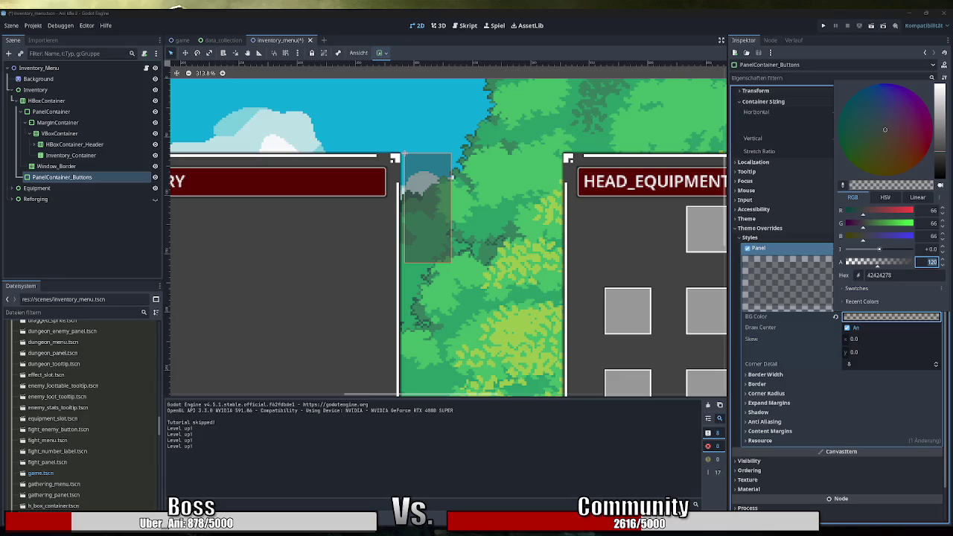
key(Escape)
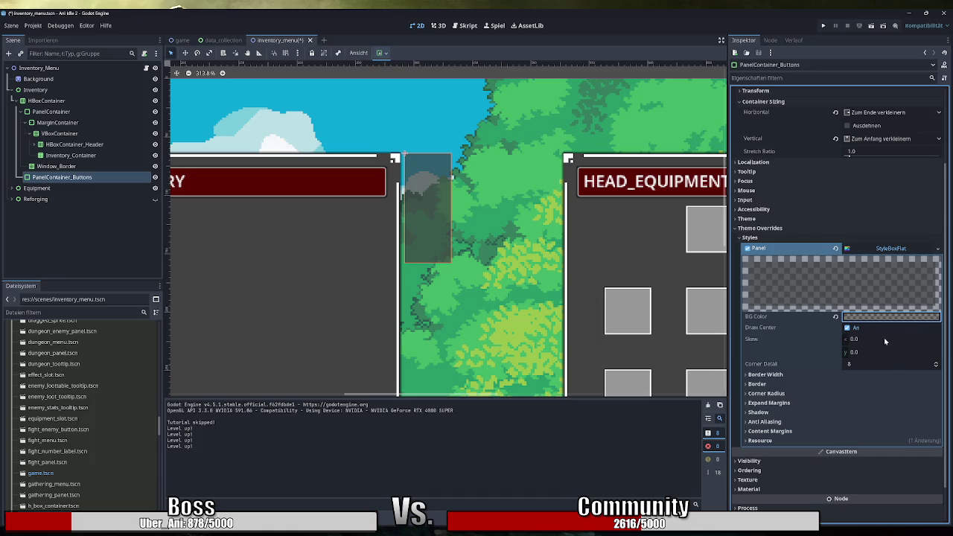
Reset the BG Color and paste dark grey 424242 as the final background
click(891, 316)
mouse_move(879, 248)
mouse_down()
mouse_move(909, 249)
mouse_move(898, 249)
mouse_up()
click(930, 249)
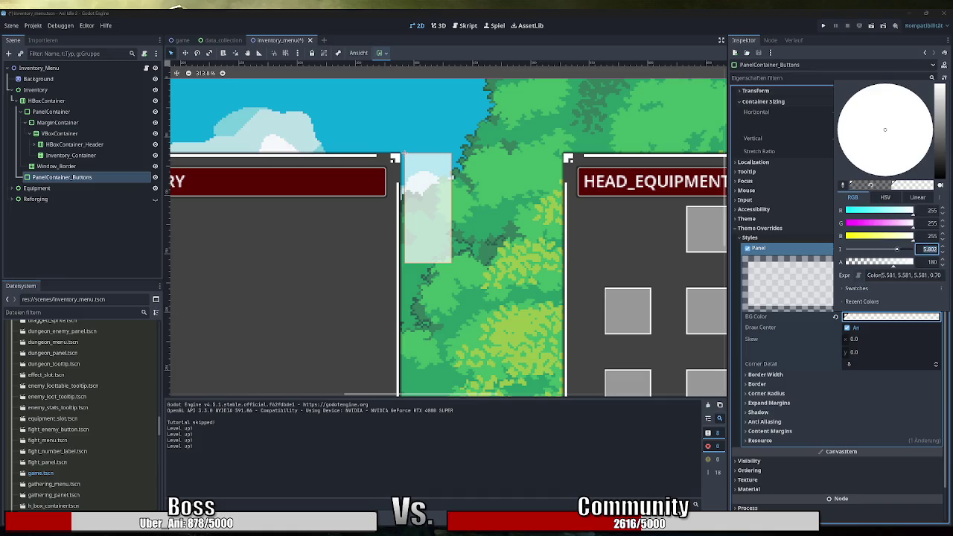
click(821, 322)
click(835, 317)
click(872, 320)
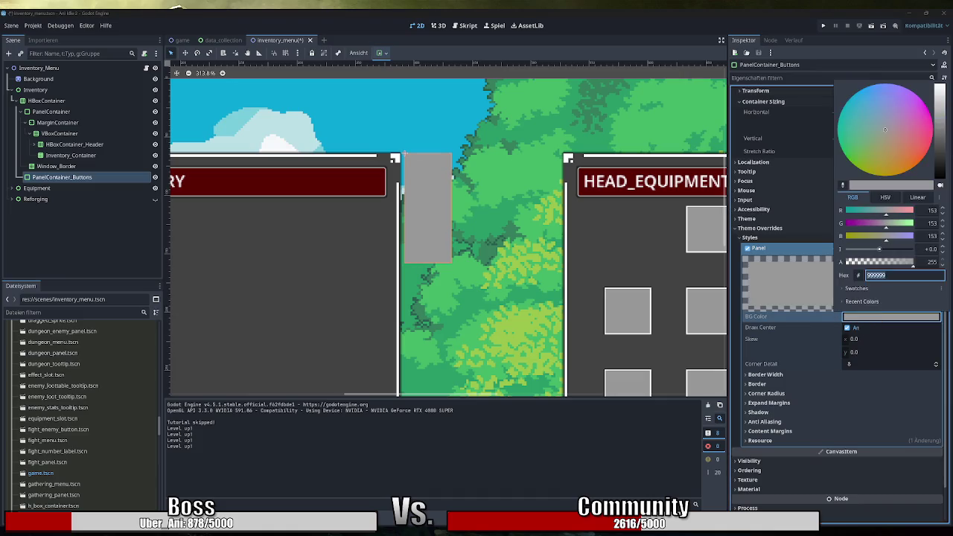
key(ctrl+v)
key(Return)
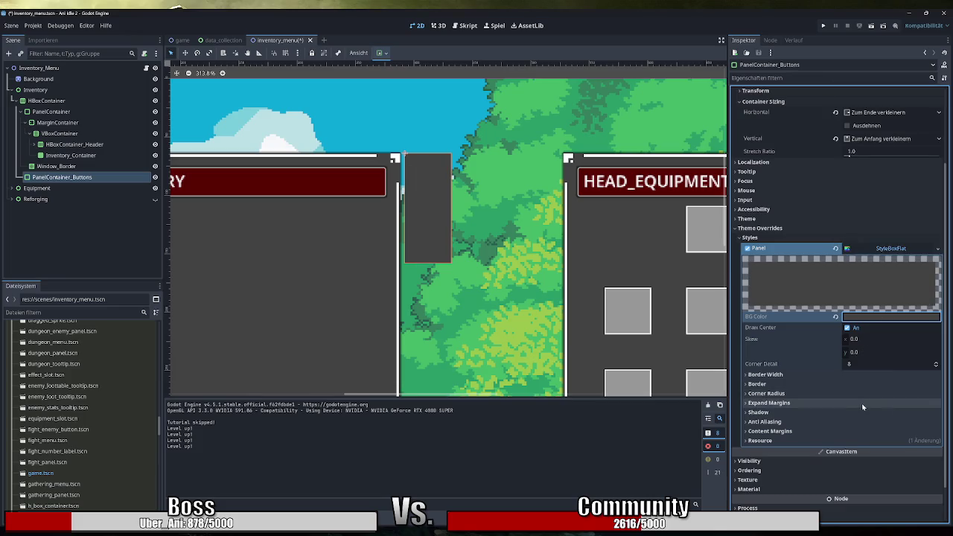
Give the style a 1 px border width on left, top, right and bottom
click(775, 375)
click(772, 438)
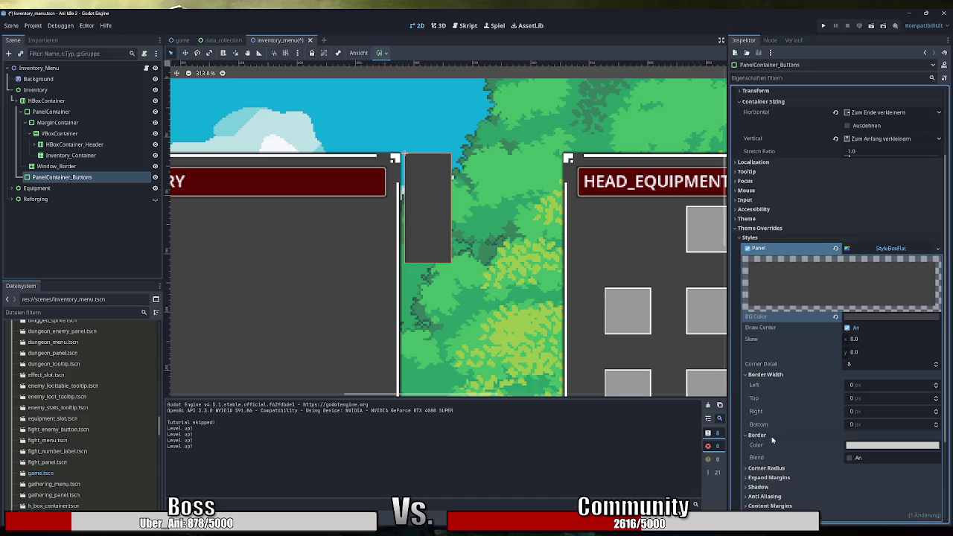
click(878, 385)
text(1)
click(878, 398)
text(1)
click(876, 411)
text(1)
click(875, 425)
text(1)
Set a 2 px corner radius on all four corners
click(834, 468)
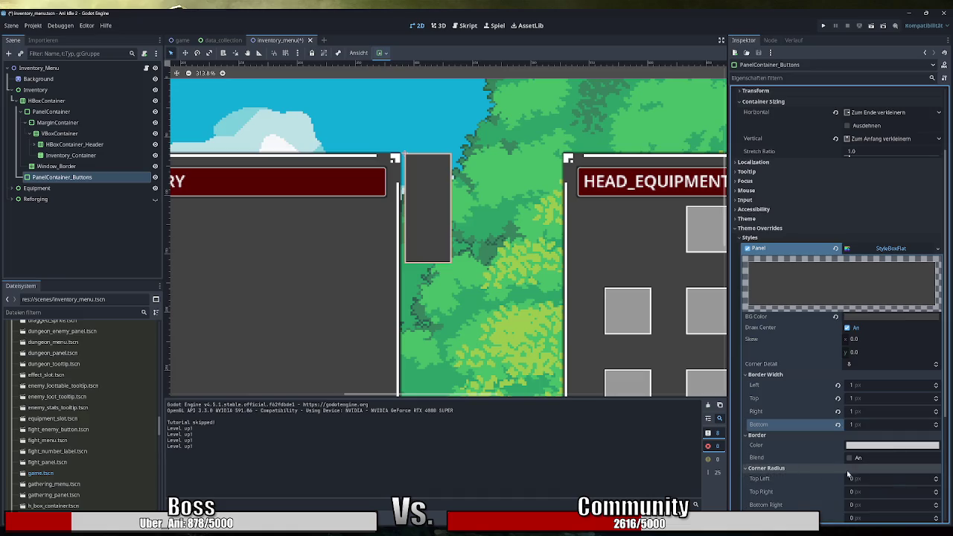
scroll(834, 470, down, 1)
click(878, 425)
text(2	2	2	2)
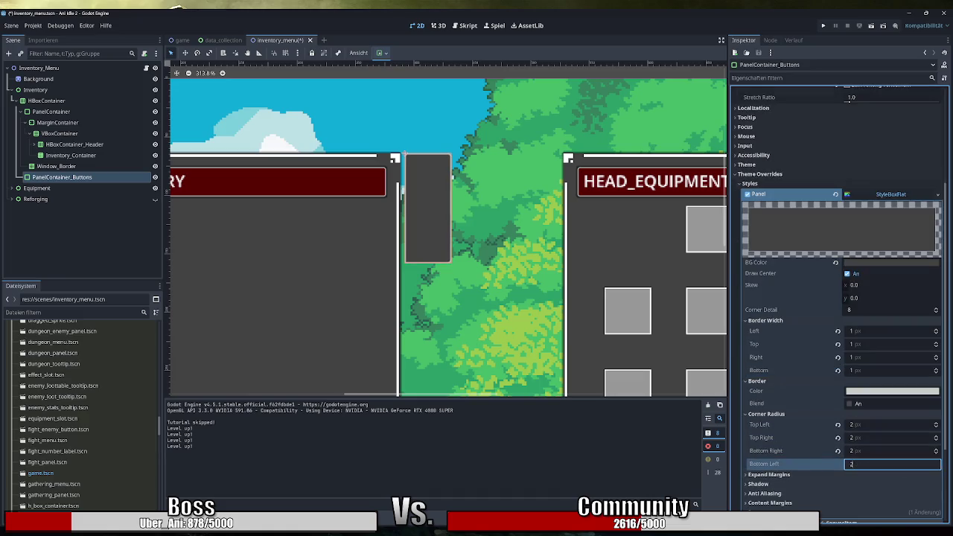
key(shift+Tab)
click(498, 240)
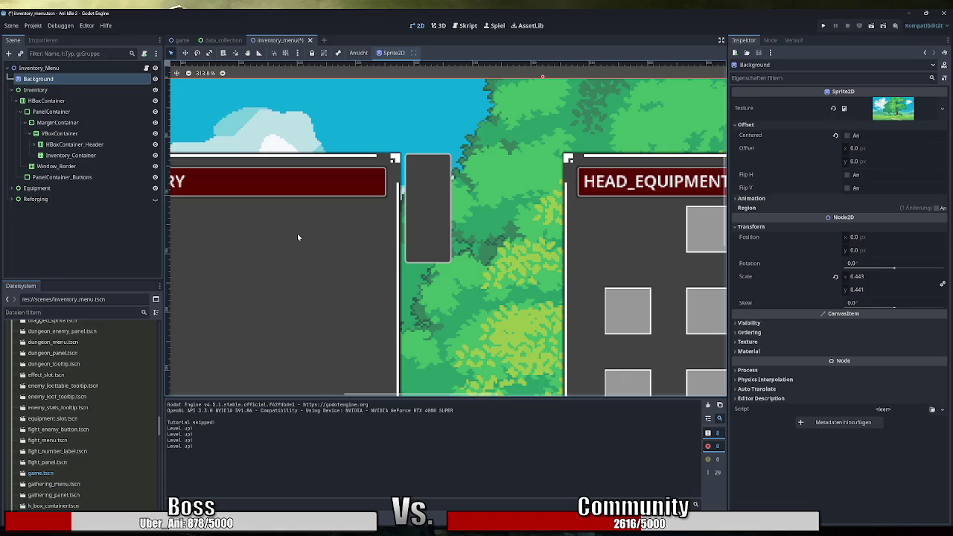
Save the inventory_menu scene with Ctrl+S and run the game with F5
scroll(384, 257, left, 5)
scroll(384, 257, down, 1)
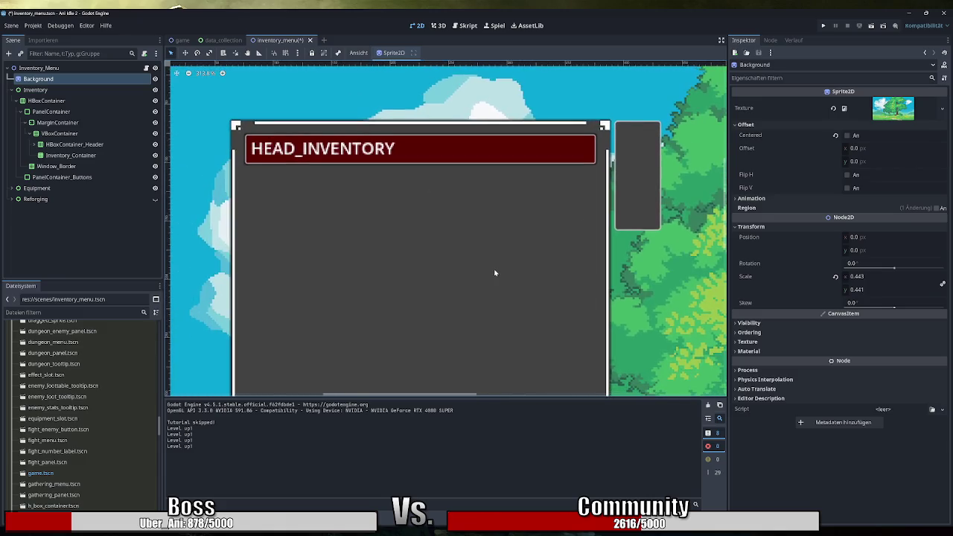
scroll(496, 273, right, 2)
key(ctrl+s)
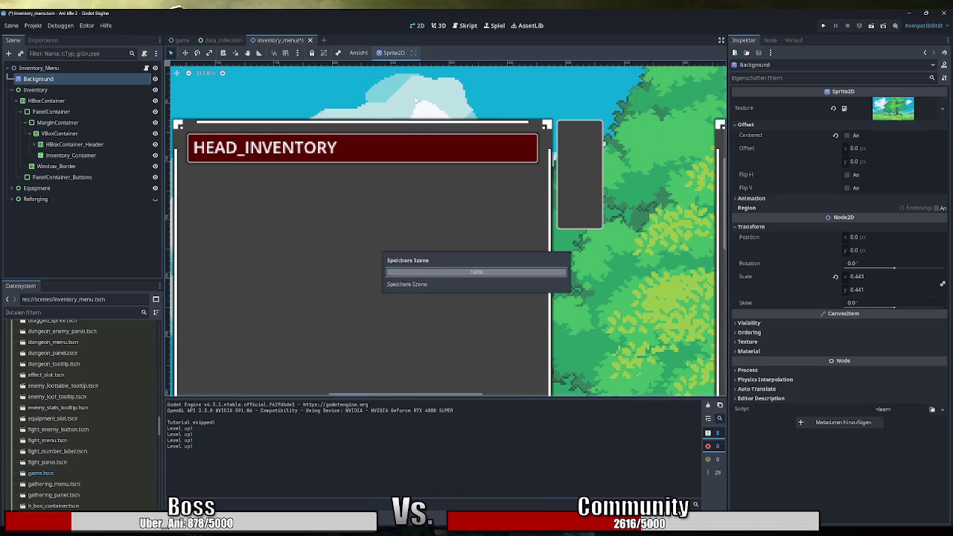
key(F5)
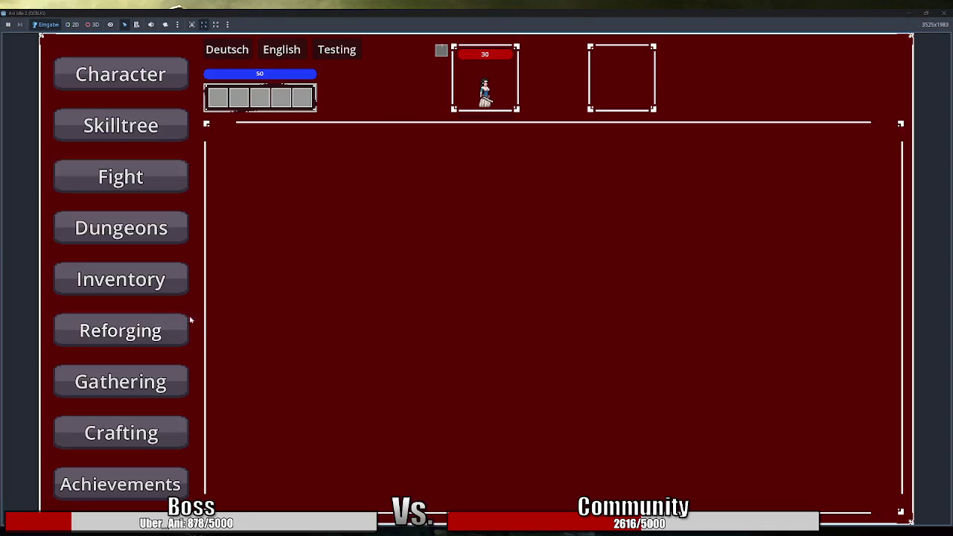
Open the in-game Inventory, view item tooltips beside the dark-grey button panel, then close the game
click(160, 281)
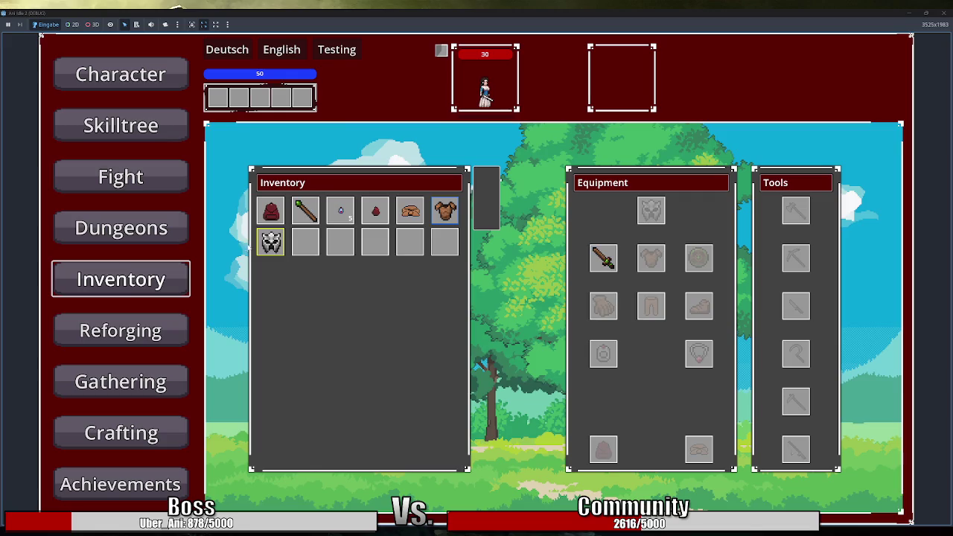
mouse_move(446, 213)
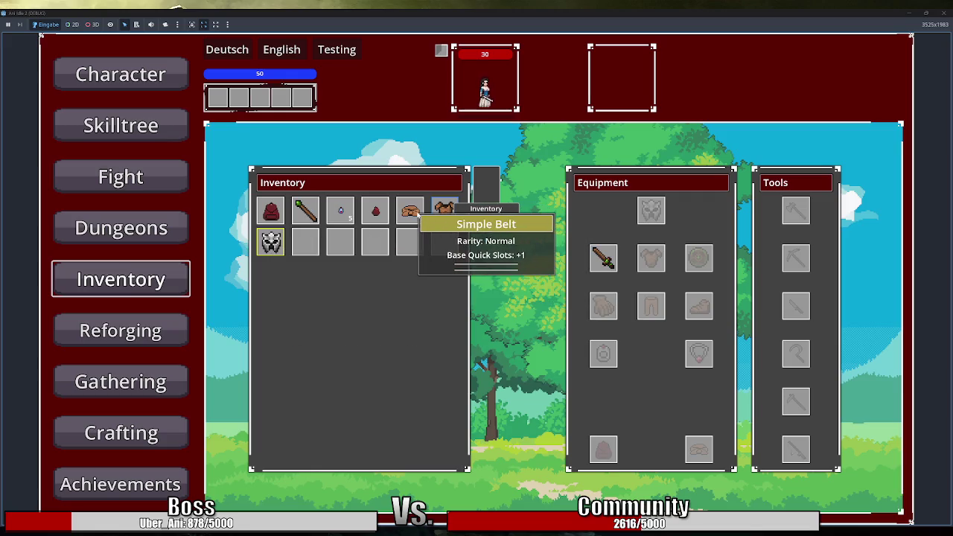
mouse_move(269, 218)
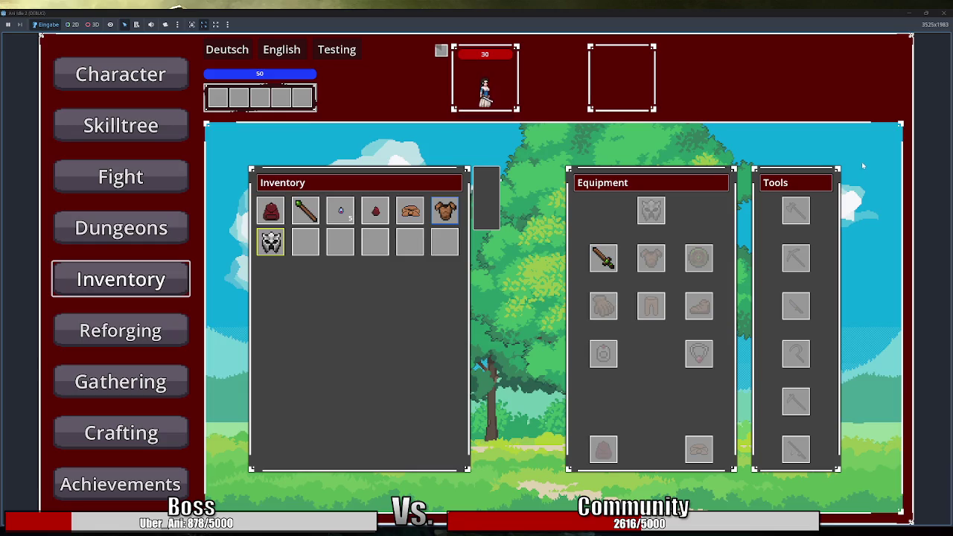
click(943, 13)
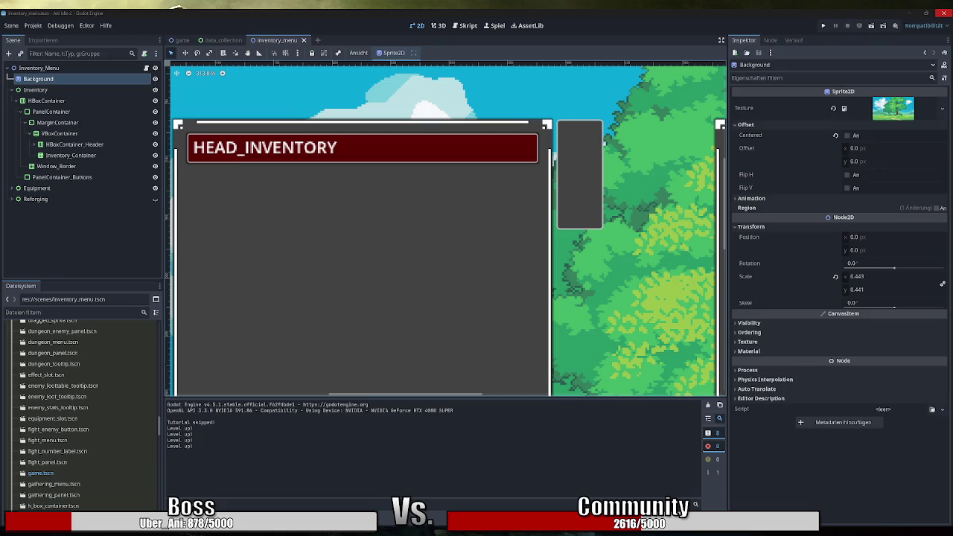
click(823, 26)
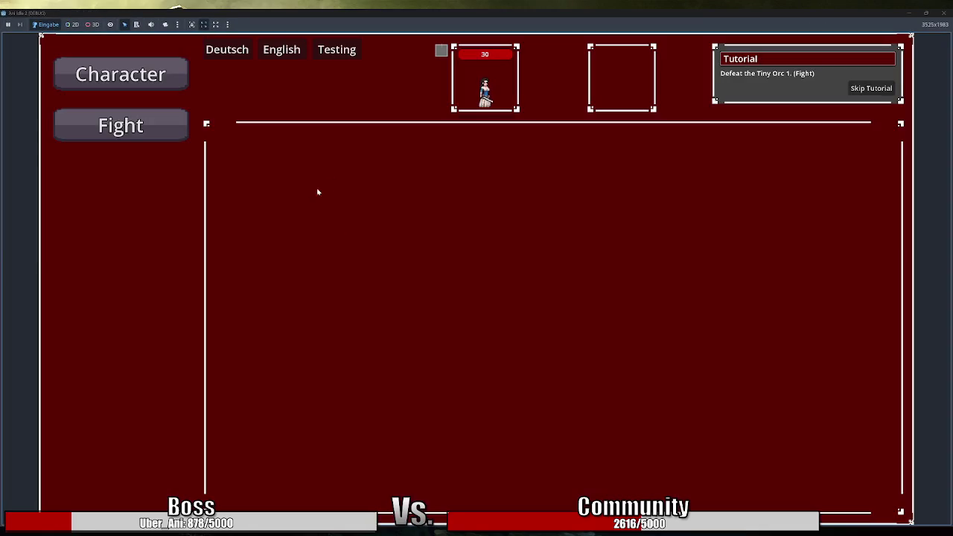
click(872, 88)
click(120, 283)
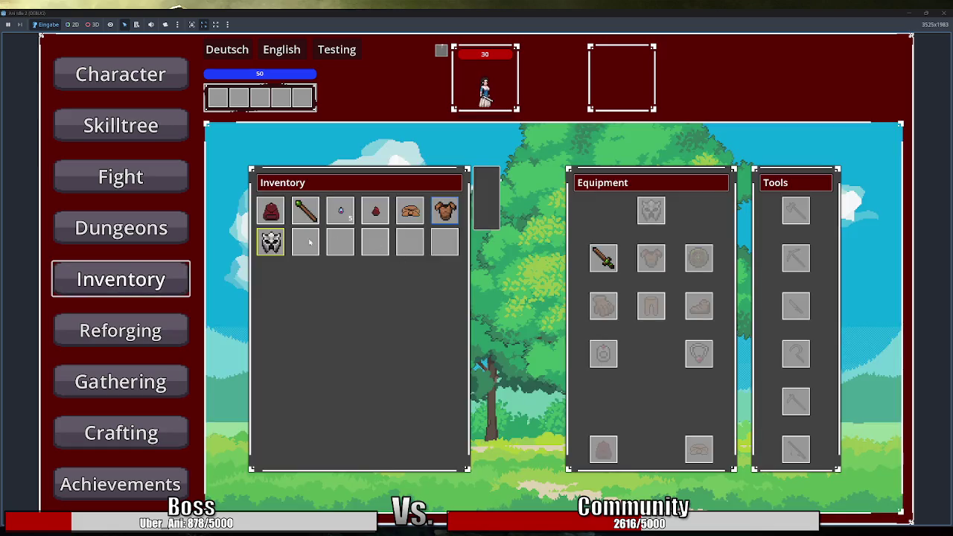
mouse_move(271, 242)
mouse_down()
mouse_move(485, 187)
mouse_move(362, 237)
mouse_move(481, 188)
mouse_up()
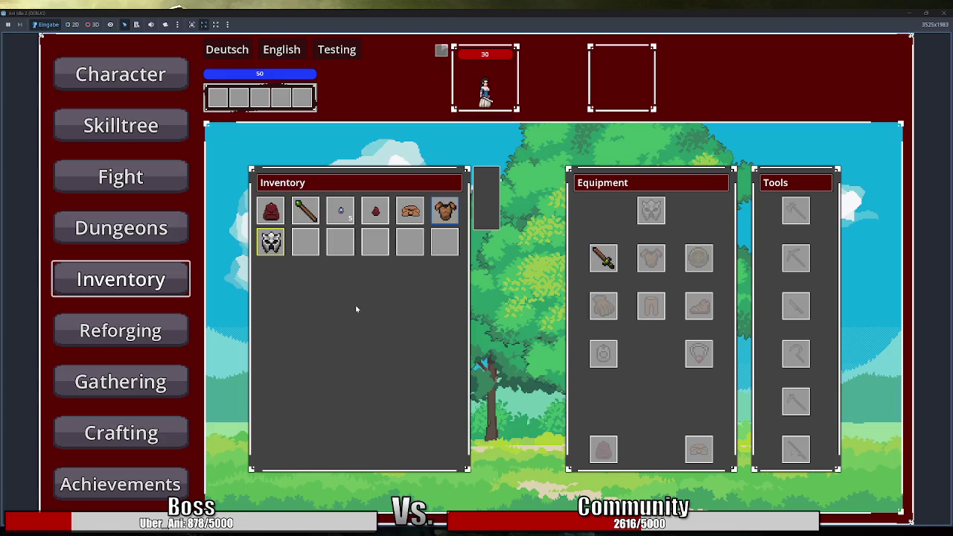
key(F8)
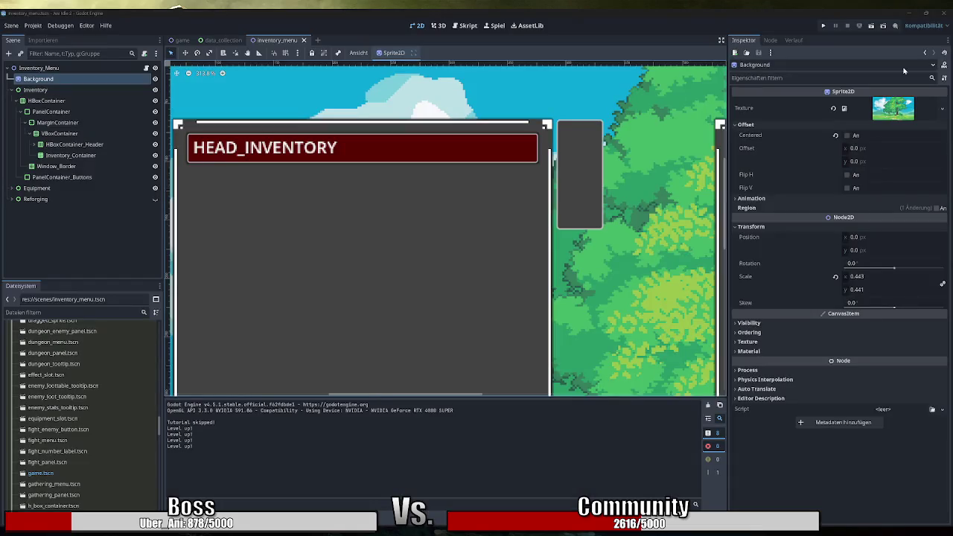
Launch Aseprite from the Steam tray icon's quick-launch list
drag(561, 195, 585, 210)
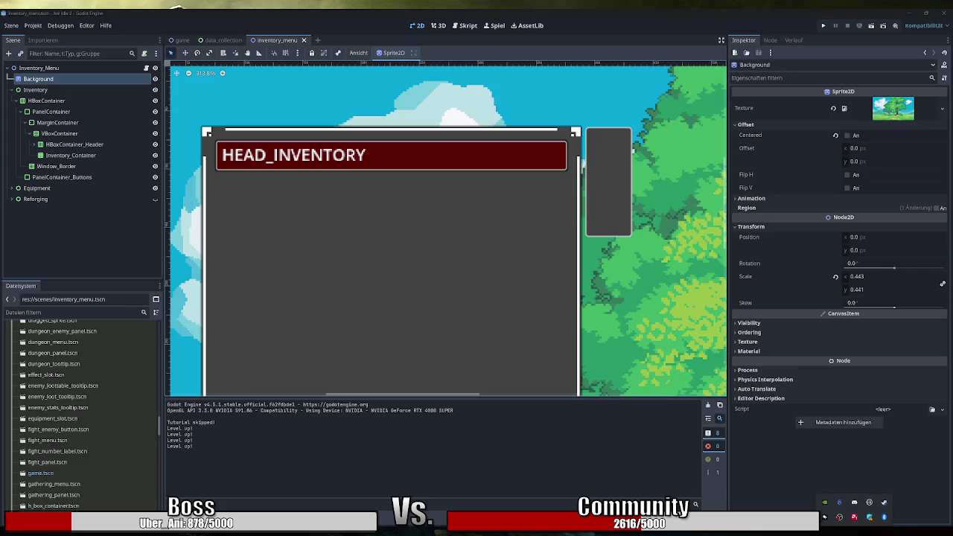
right_click(885, 512)
click(844, 360)
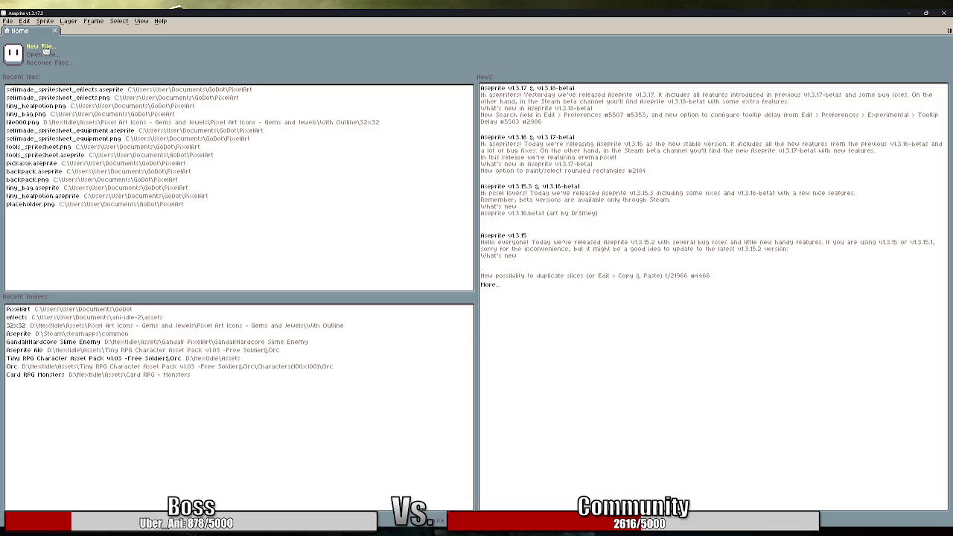
Create a new 16×16 sprite, zoom in on it and shrink the brush to one pixel
click(46, 49)
text(16)
key(Tab)
text(16)
key(Return)
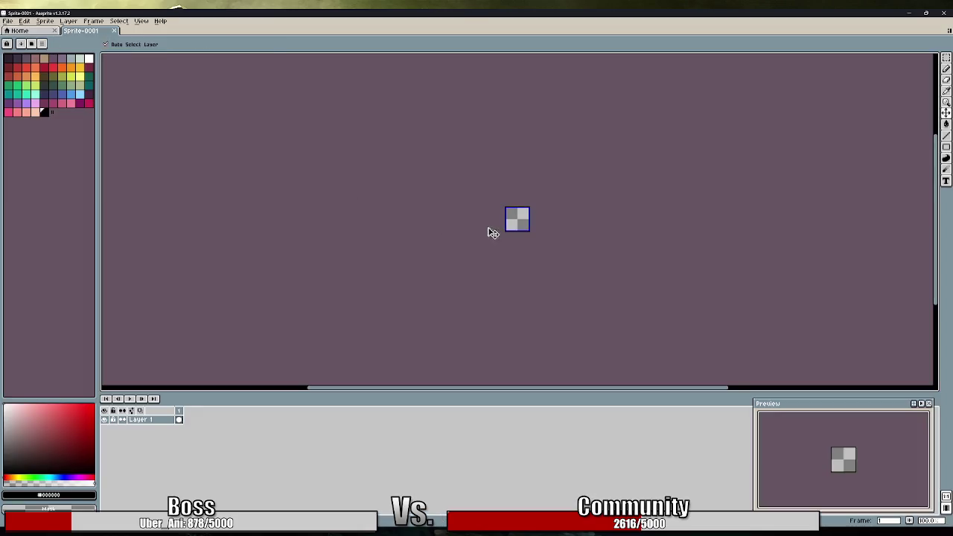
scroll(508, 219, up, 6)
click(542, 222)
scroll(514, 223, right, 3)
key(minus)
key(minus)
key(minus)
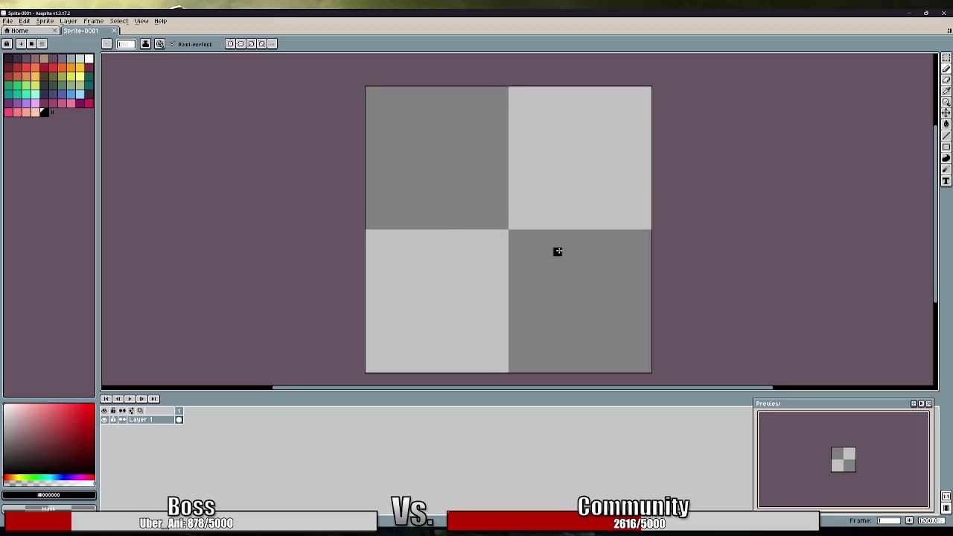
drag(558, 251, 549, 247)
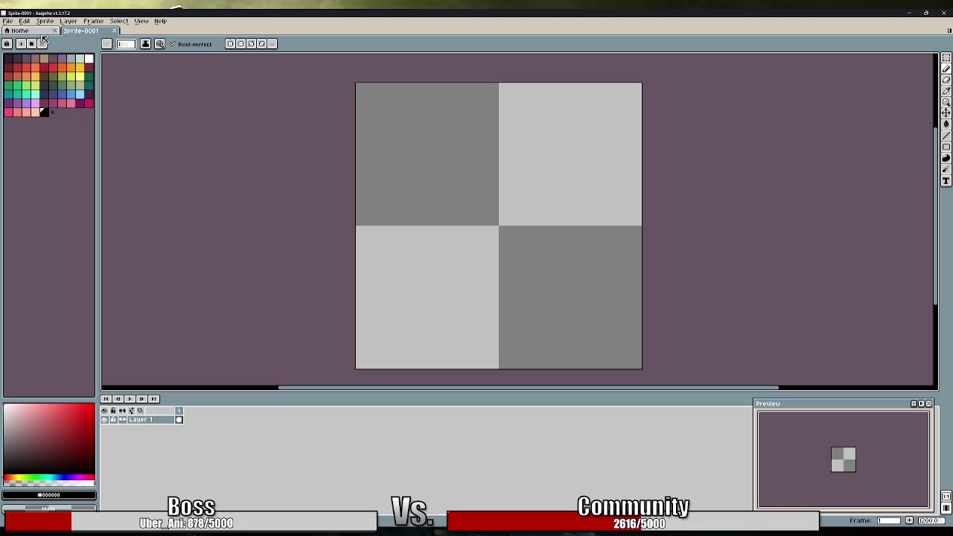
Open tools_spritesheet.aseprite from recent files and bring the axe into view
click(9, 22)
mouse_move(25, 48)
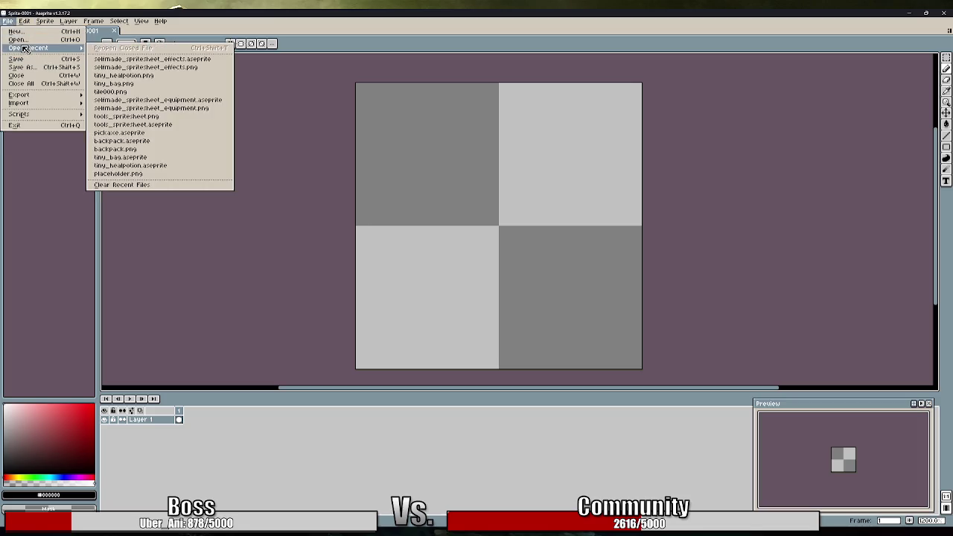
click(151, 125)
scroll(447, 219, up, 6)
mouse_move(447, 219)
mouse_down()
mouse_move(101, 256)
mouse_move(511, 243)
mouse_up()
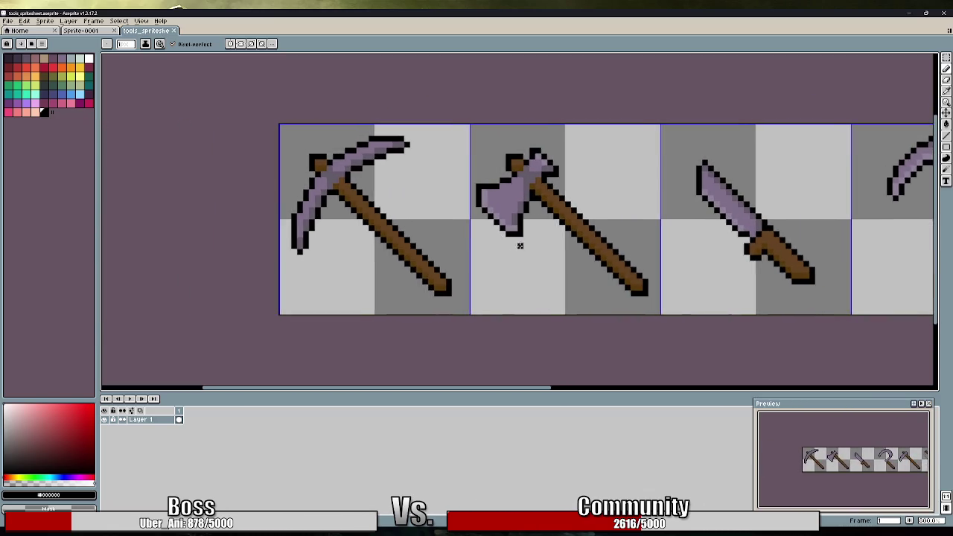
scroll(531, 246, down, 1)
Copy the axe's cell from the spritesheet and paste it into Sprite-0001
click(946, 57)
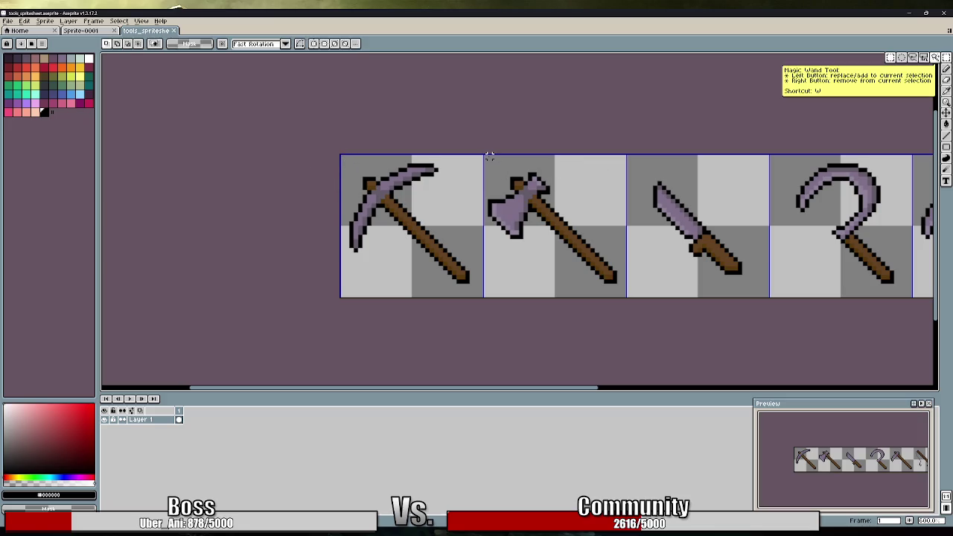
drag(485, 156, 628, 299)
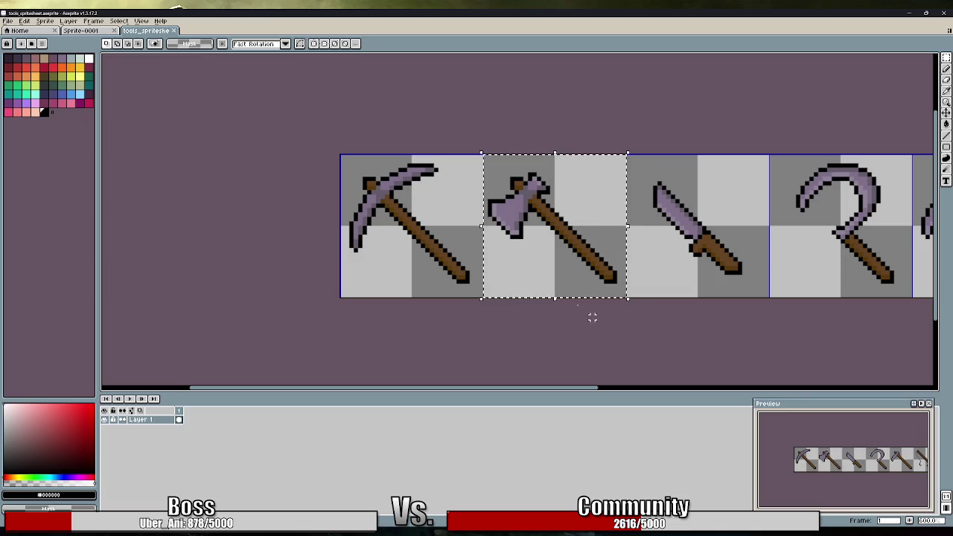
key(ctrl+c)
key(ctrl+Tab)
key(ctrl+v)
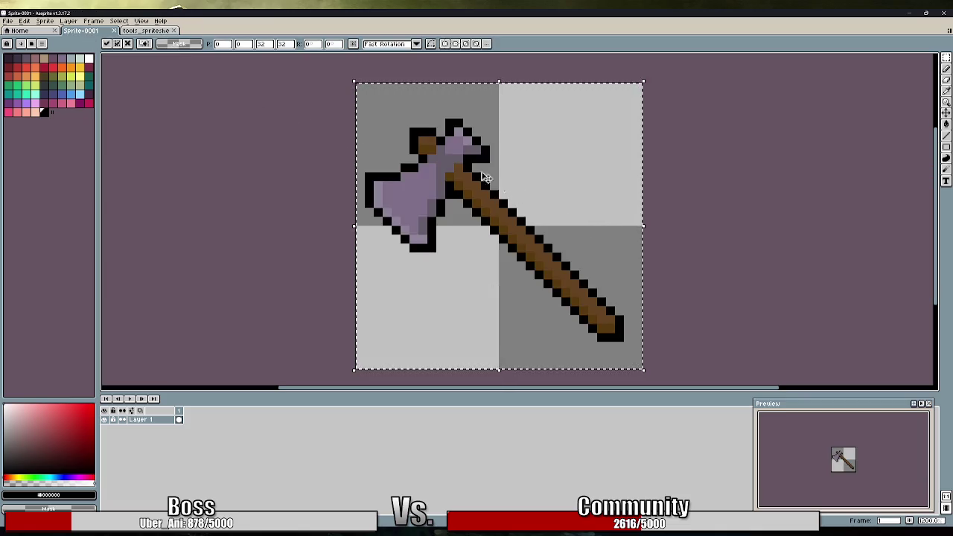
click(226, 194)
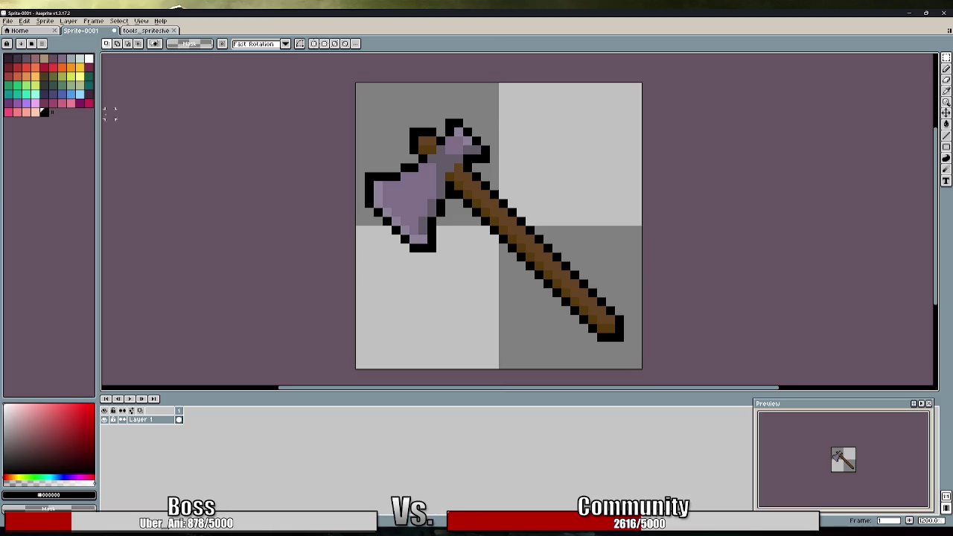
click(947, 69)
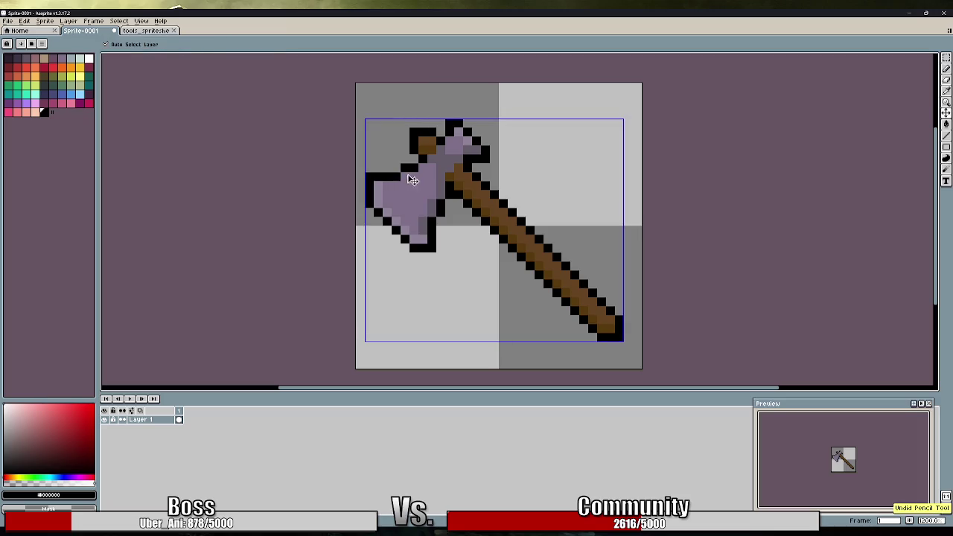
Erase outline pixels at the blade's top-left and lower-right tip, then redraw one in black
key(i)
click(393, 160)
drag(369, 178, 377, 186)
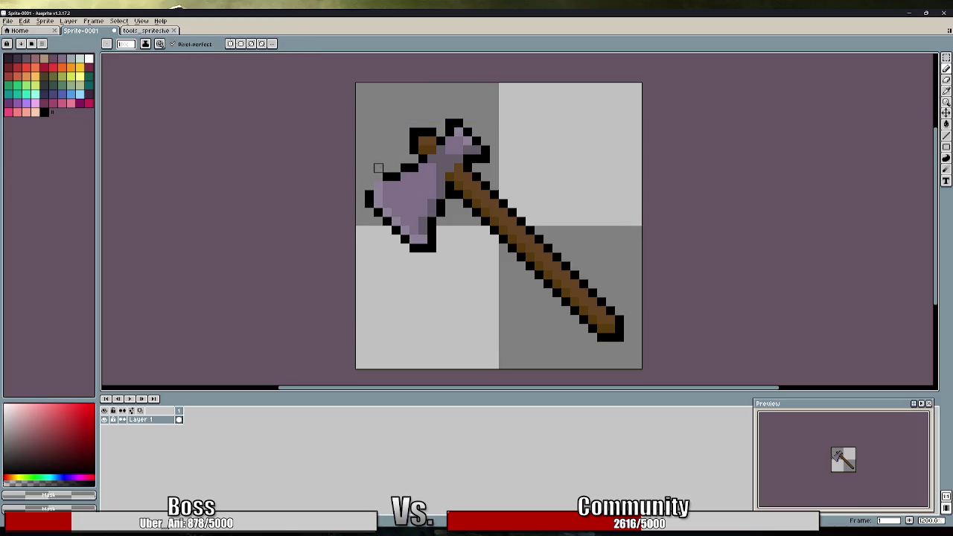
drag(435, 246, 422, 248)
alt+click(379, 186)
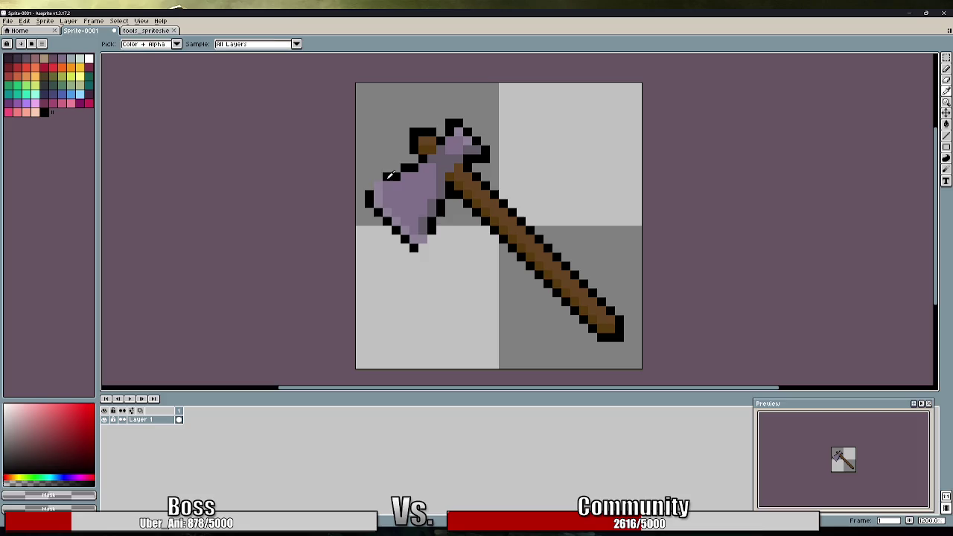
click(421, 240)
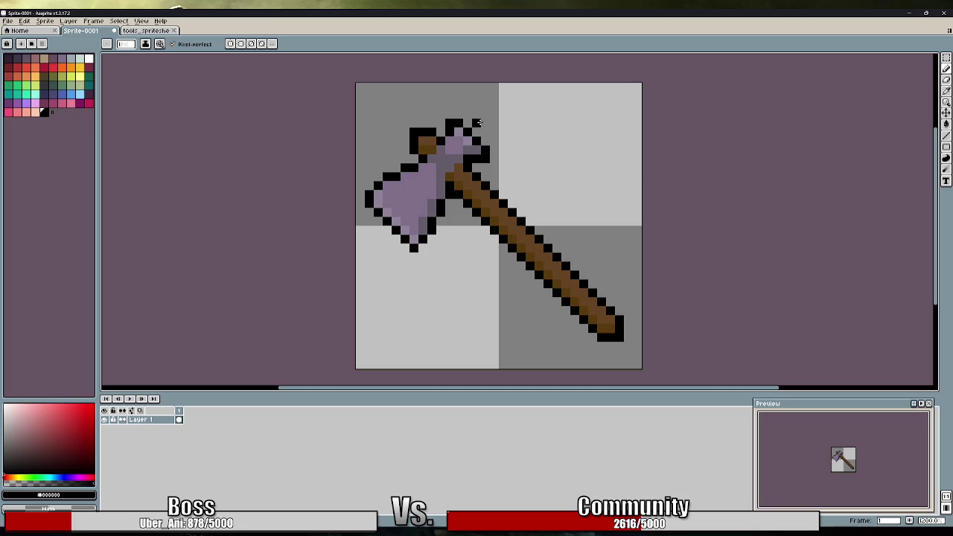
drag(947, 57, 936, 57)
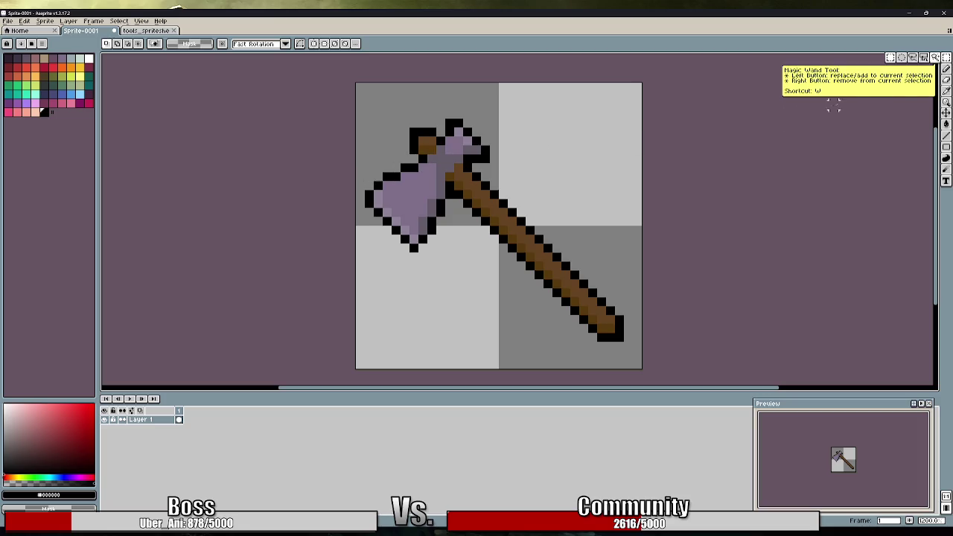
click(919, 58)
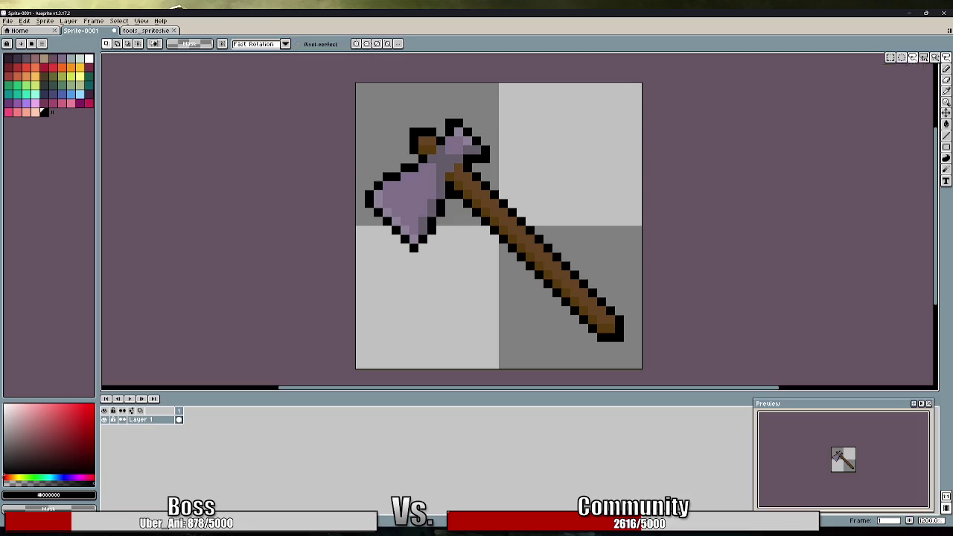
Lasso the axe head and drag a copy of it below the original
mouse_move(409, 160)
mouse_down()
mouse_move(431, 174)
mouse_move(451, 235)
mouse_move(367, 242)
mouse_move(366, 165)
mouse_move(410, 159)
mouse_up()
drag(462, 223, 451, 225)
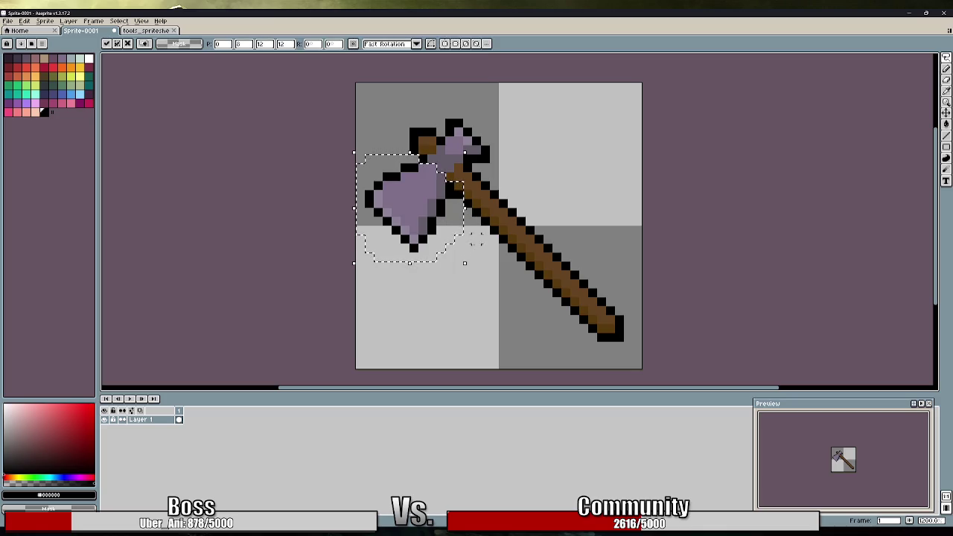
click(477, 257)
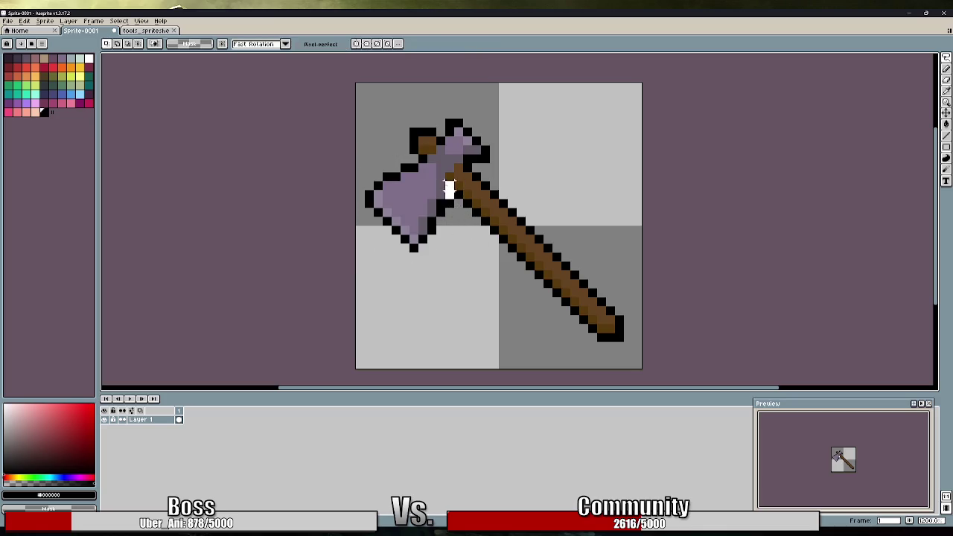
mouse_move(431, 175)
mouse_down()
mouse_move(408, 158)
mouse_move(359, 195)
mouse_move(402, 277)
mouse_move(445, 209)
mouse_move(447, 185)
mouse_up()
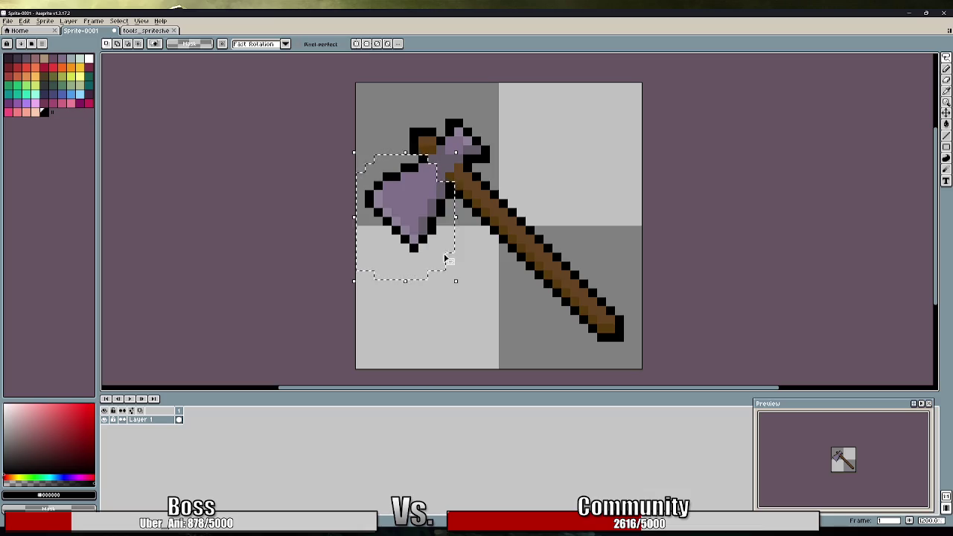
click(451, 245)
mouse_move(451, 246)
mouse_down()
mouse_move(485, 324)
mouse_move(464, 311)
mouse_move(477, 317)
mouse_up()
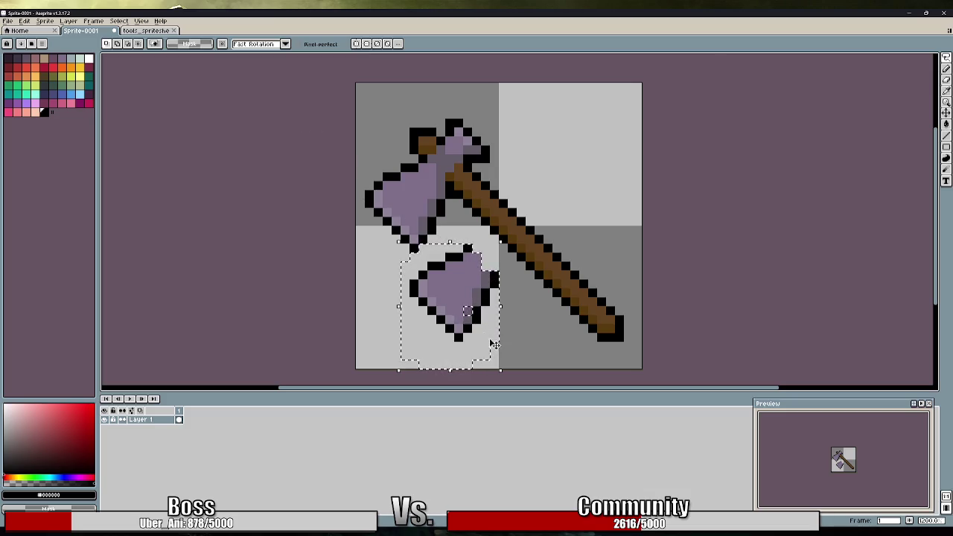
key(Return)
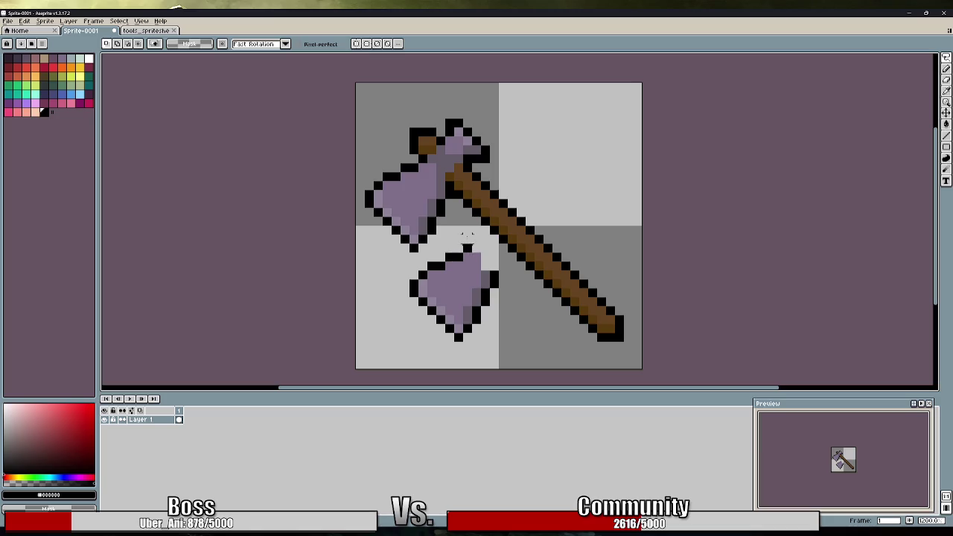
Lasso the lower blade copy and look through the Edit menu's rotate options
mouse_move(402, 274)
mouse_down()
mouse_move(470, 350)
mouse_move(519, 278)
mouse_move(490, 259)
mouse_up()
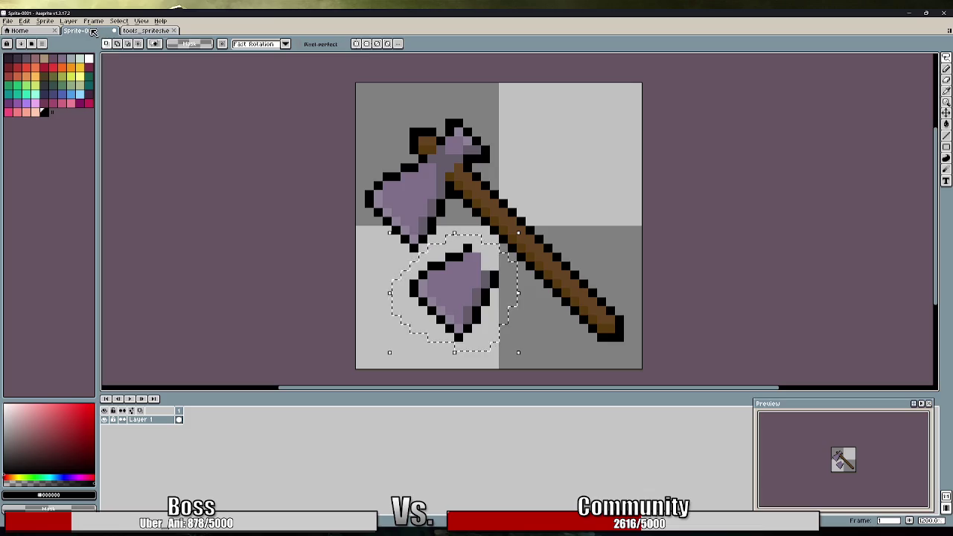
click(117, 21)
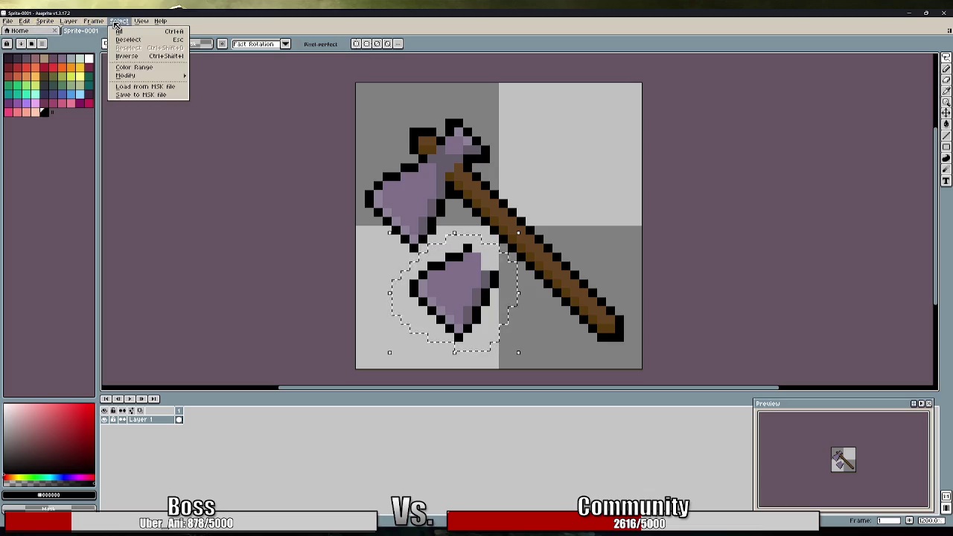
mouse_move(149, 75)
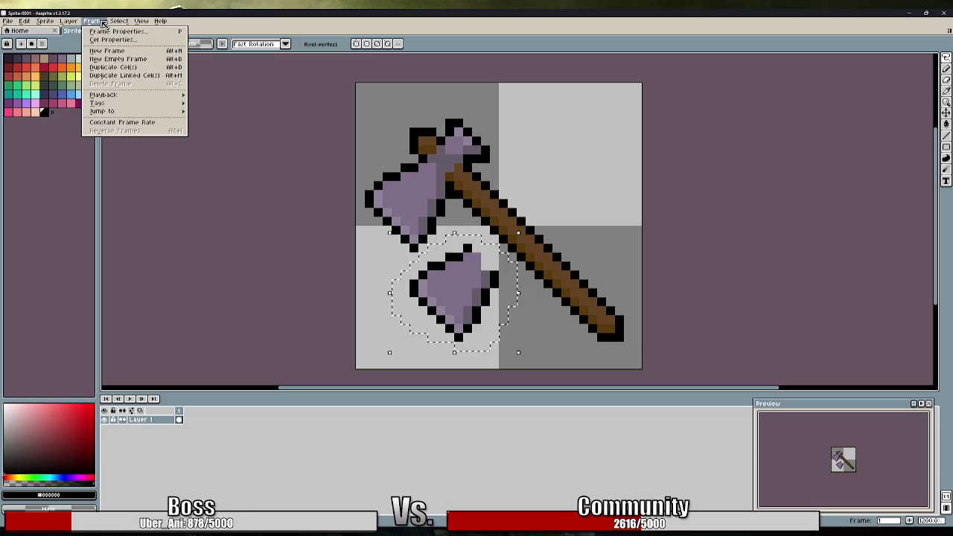
mouse_move(73, 23)
mouse_move(24, 21)
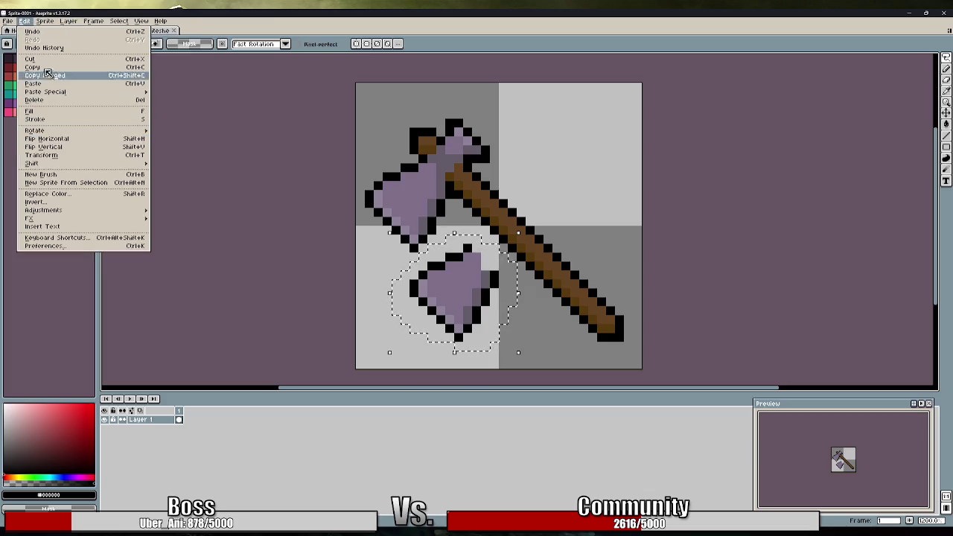
mouse_move(50, 132)
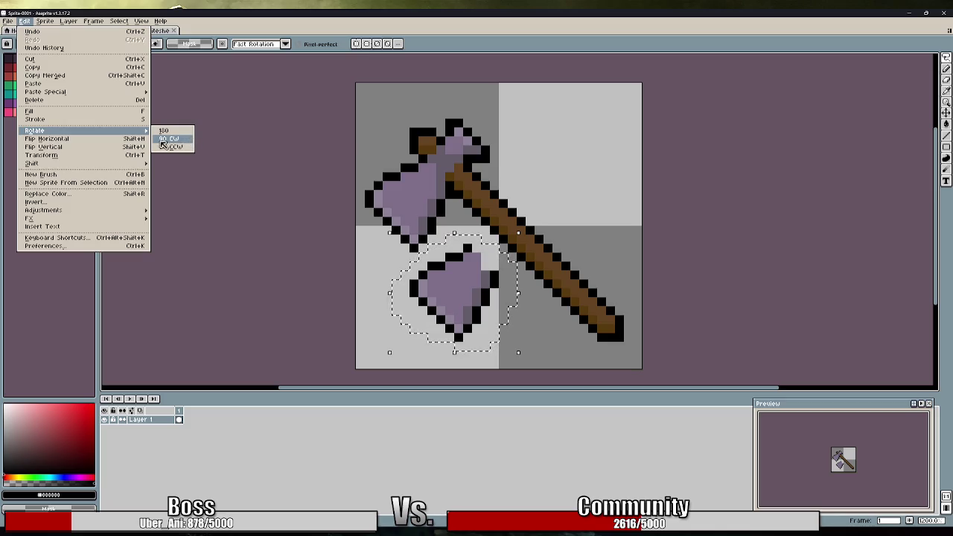
Move the lower blade copy up beside the handle top and commit it
click(472, 27)
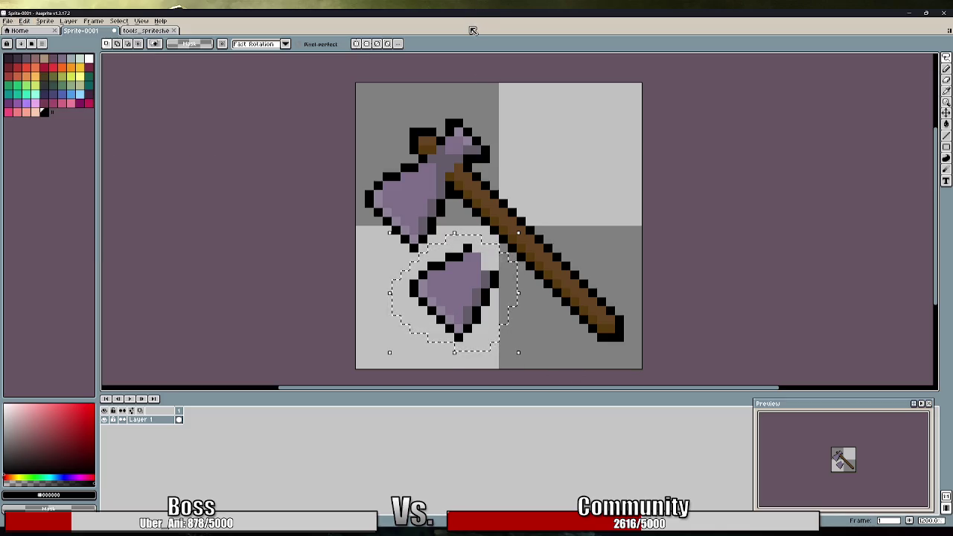
key(ctrl+t)
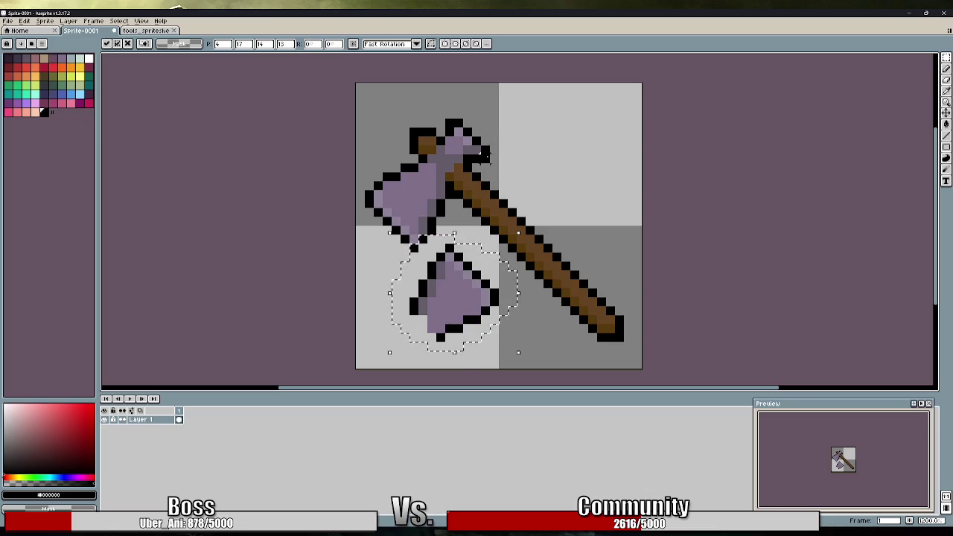
mouse_move(471, 332)
mouse_down()
mouse_move(522, 201)
mouse_move(499, 160)
mouse_move(493, 170)
mouse_up()
drag(557, 240, 540, 260)
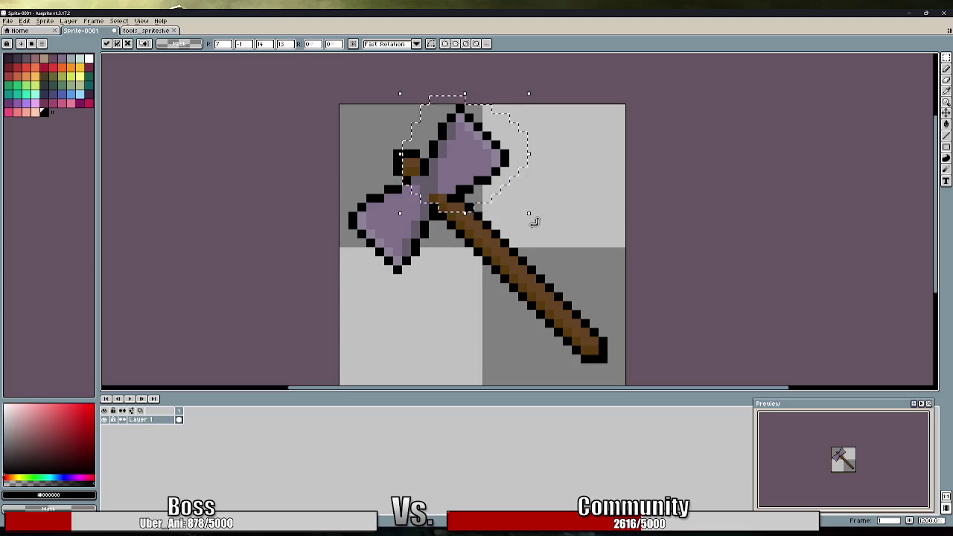
mouse_move(466, 172)
mouse_down()
mouse_move(480, 155)
mouse_move(475, 163)
mouse_move(504, 162)
mouse_move(476, 155)
mouse_up()
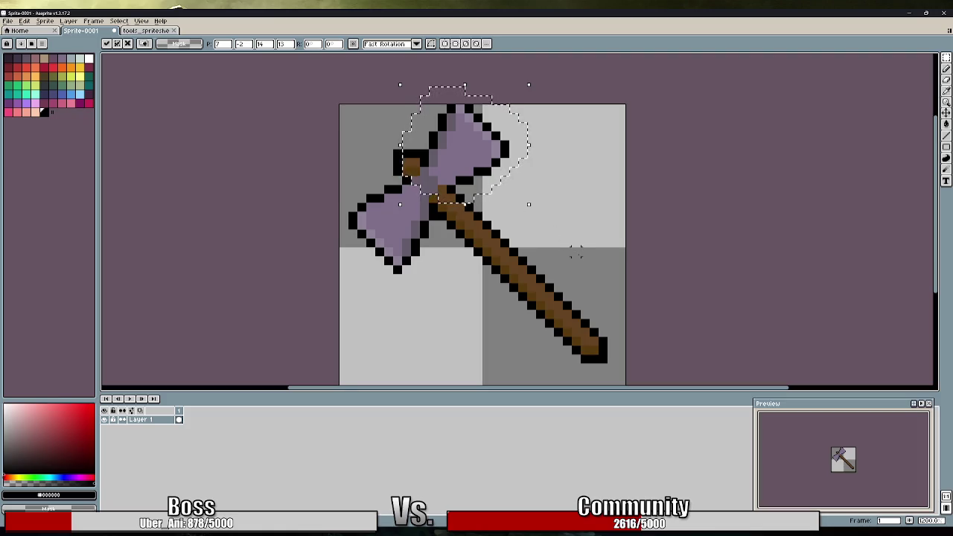
key(ctrl+d)
Undo the blade move and the copied blade, then clear the selection
key(ctrl+z)
key(ctrl+z)
key(ctrl+z)
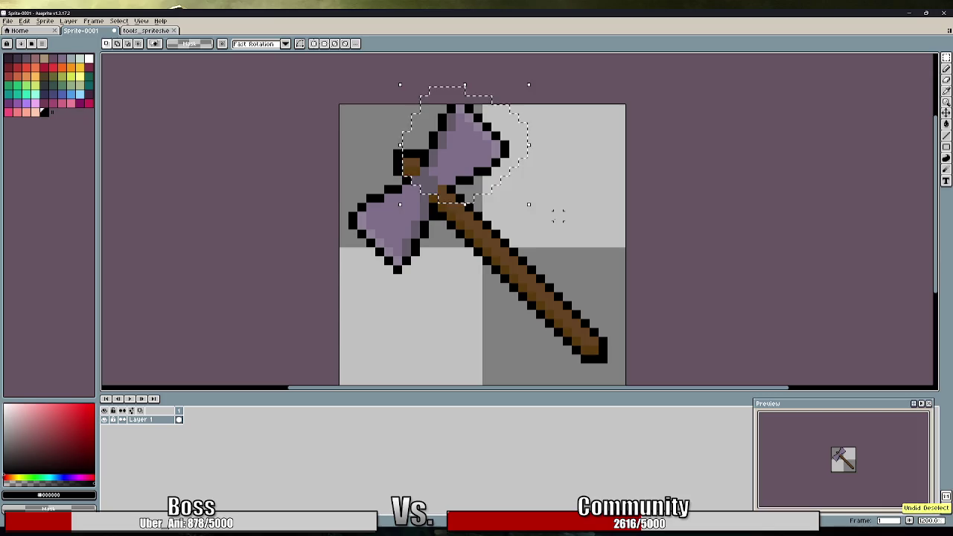
key(ctrl+z)
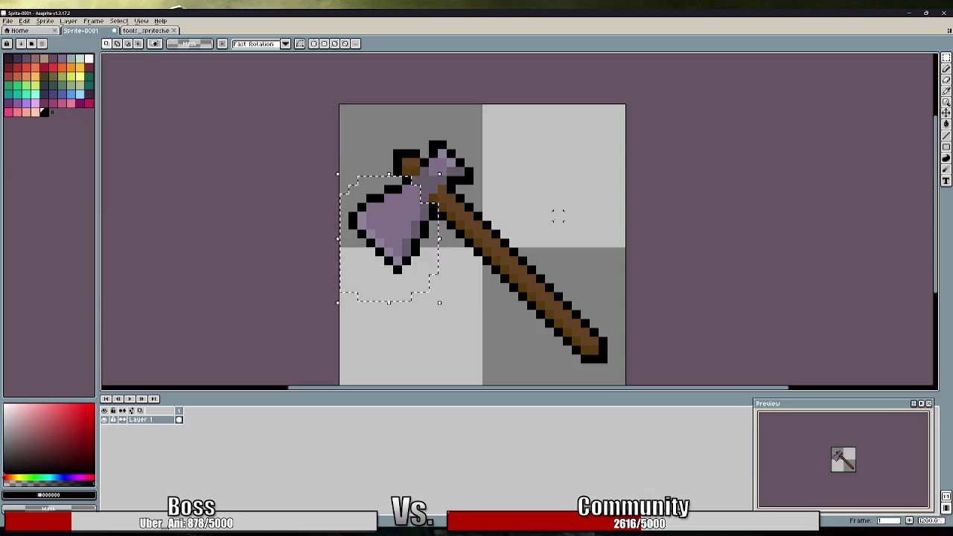
key(ctrl+d)
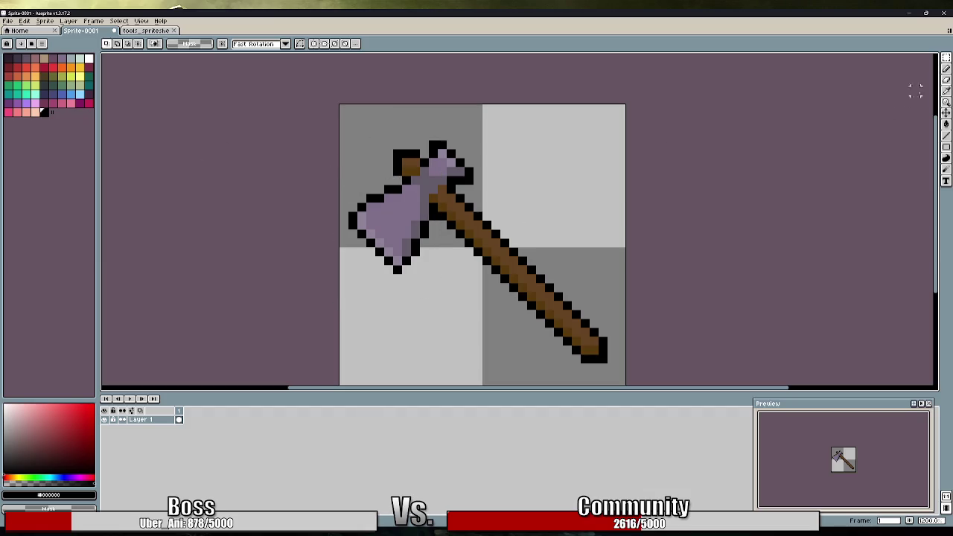
click(947, 69)
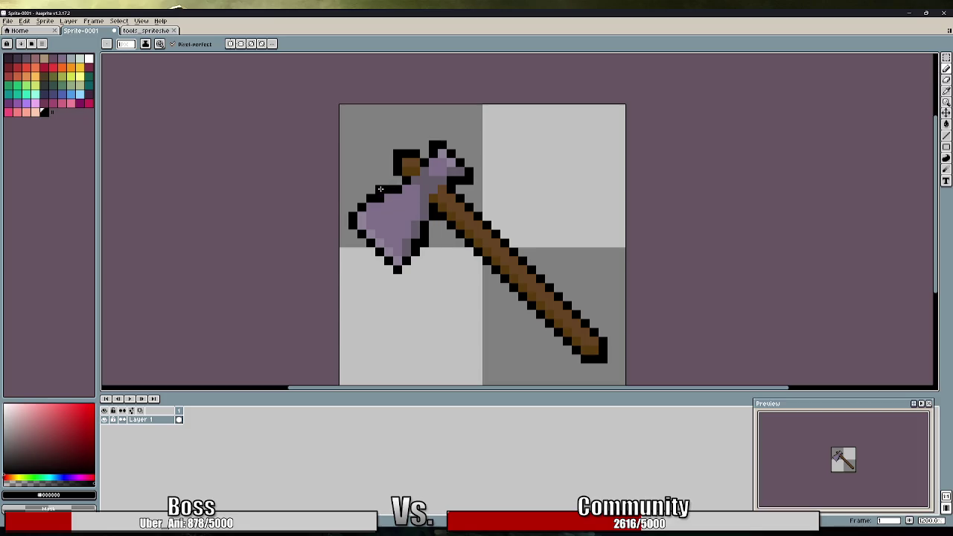
Draw a black outline along the blade's upper edge and sample purples from the blade
drag(379, 190, 395, 182)
alt+click(428, 216)
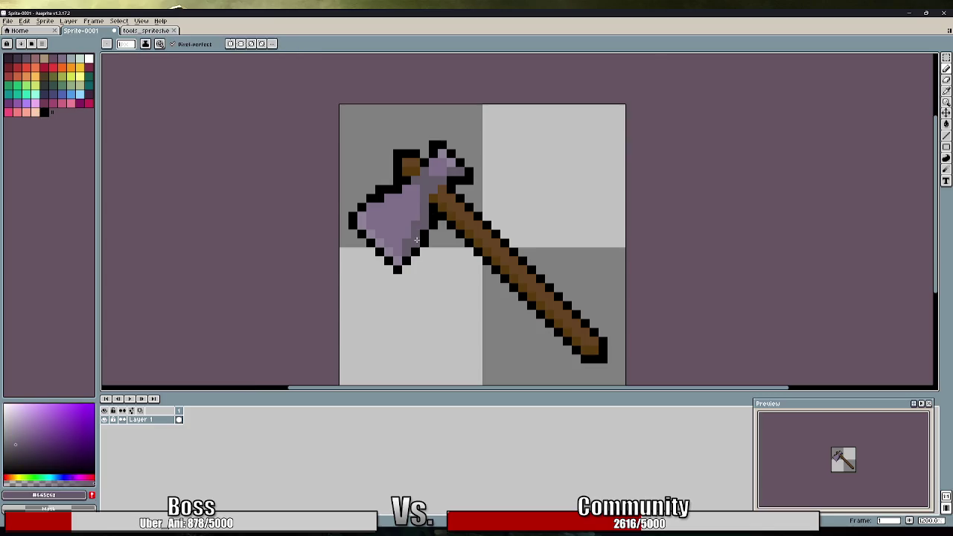
alt+click(381, 198)
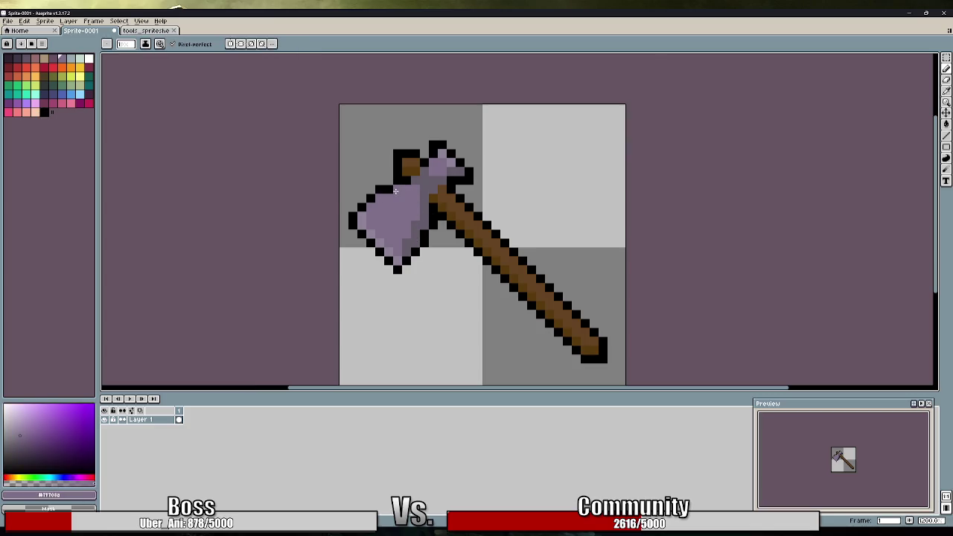
alt+click(398, 189)
Erase a lower section of the axe handle and the leftover black pixel below it
alt+click(468, 137)
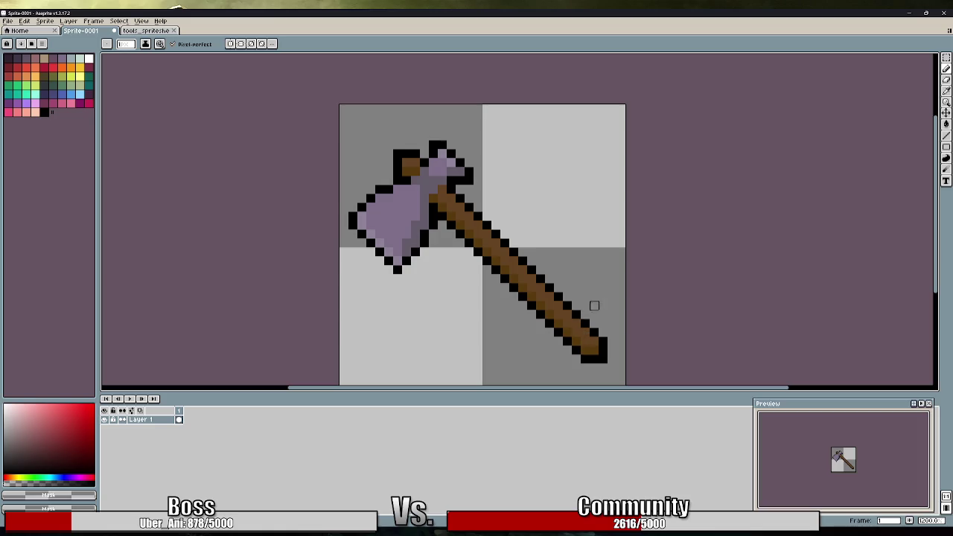
mouse_move(547, 298)
mouse_down()
mouse_move(558, 315)
mouse_move(551, 330)
mouse_move(602, 364)
mouse_move(585, 342)
mouse_up()
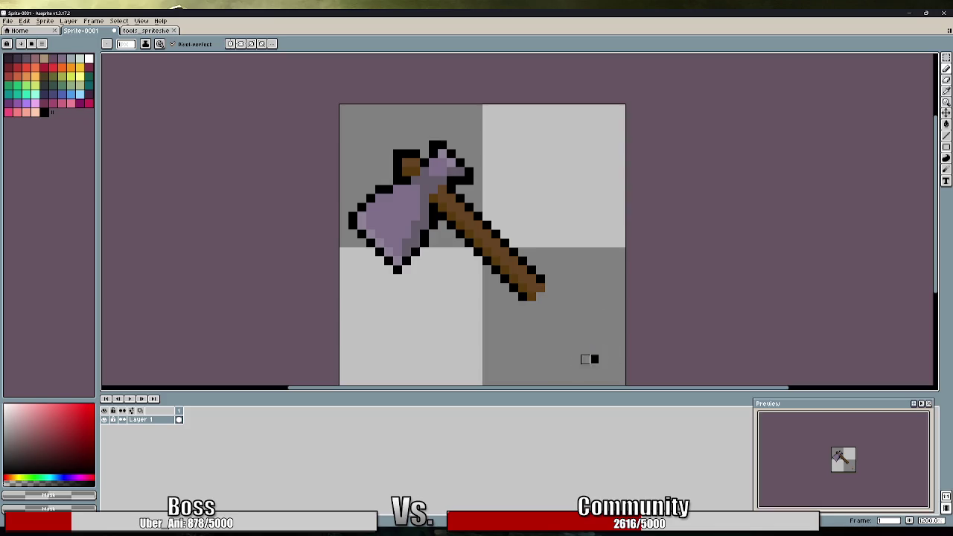
click(595, 360)
Restore the handle, then repaint the head's top-left corner with brown and black pixels
key(ctrl+z)
key(ctrl+z)
key(ctrl+z)
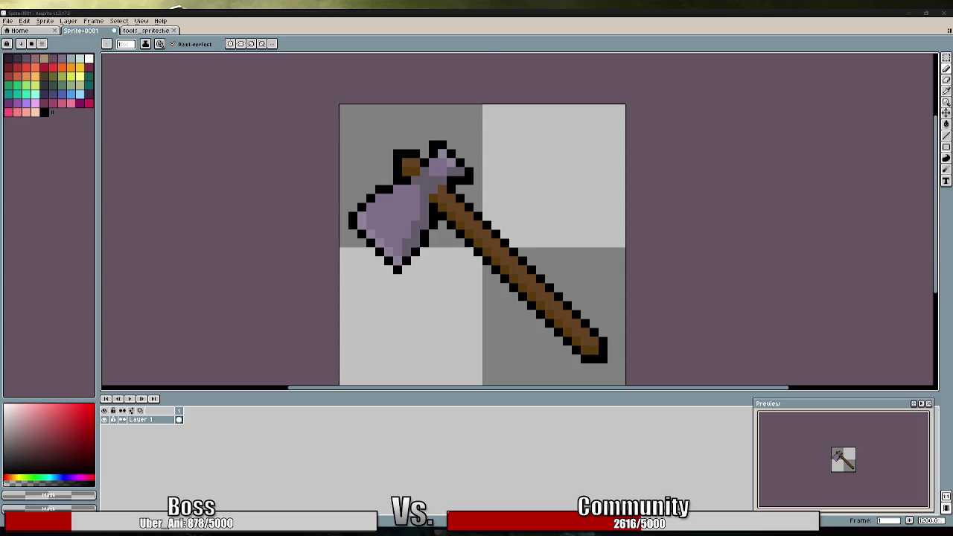
mouse_move(416, 146)
mouse_down()
mouse_move(397, 155)
mouse_move(399, 164)
mouse_move(416, 163)
mouse_move(397, 182)
mouse_move(408, 179)
mouse_up()
alt+click(393, 183)
alt+click(402, 190)
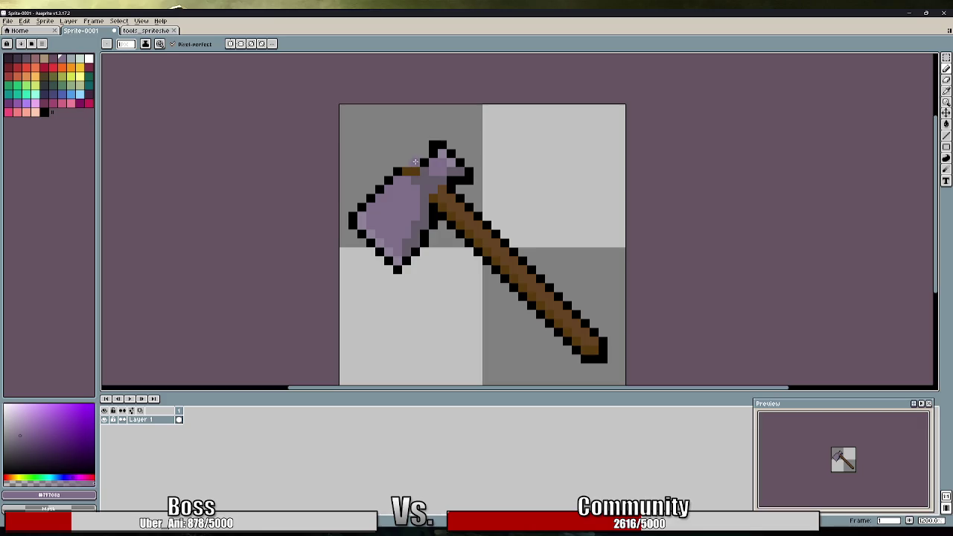
alt+click(409, 165)
drag(407, 163, 404, 155)
click(399, 160)
alt+click(395, 172)
click(389, 160)
click(406, 144)
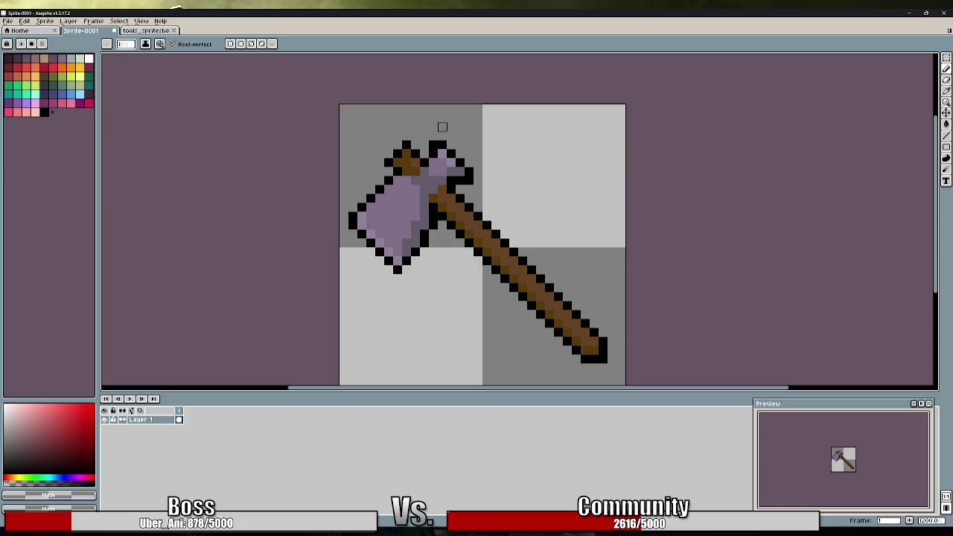
Repaint the head's top and handle join purple, extending the top edge to the right
alt+click(412, 171)
drag(412, 171, 413, 161)
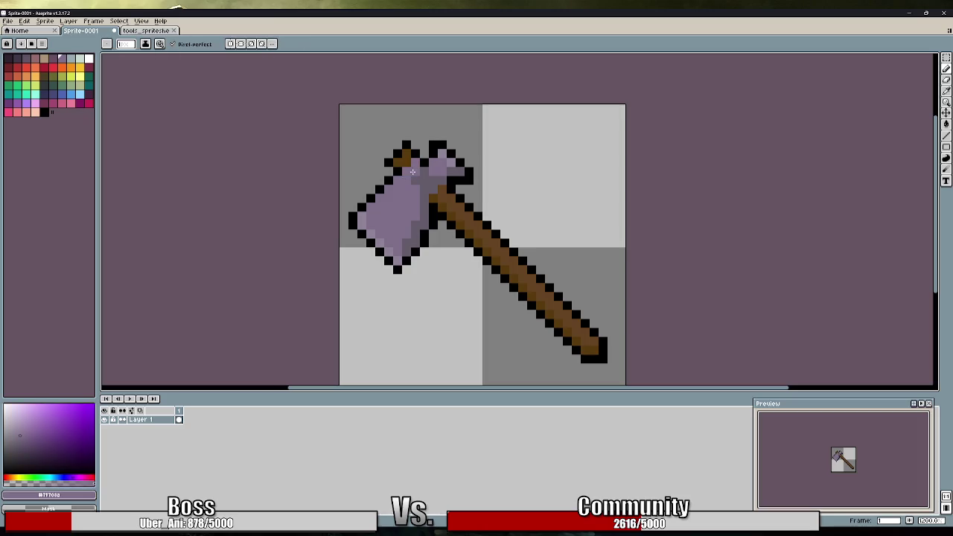
drag(438, 195, 436, 205)
click(435, 154)
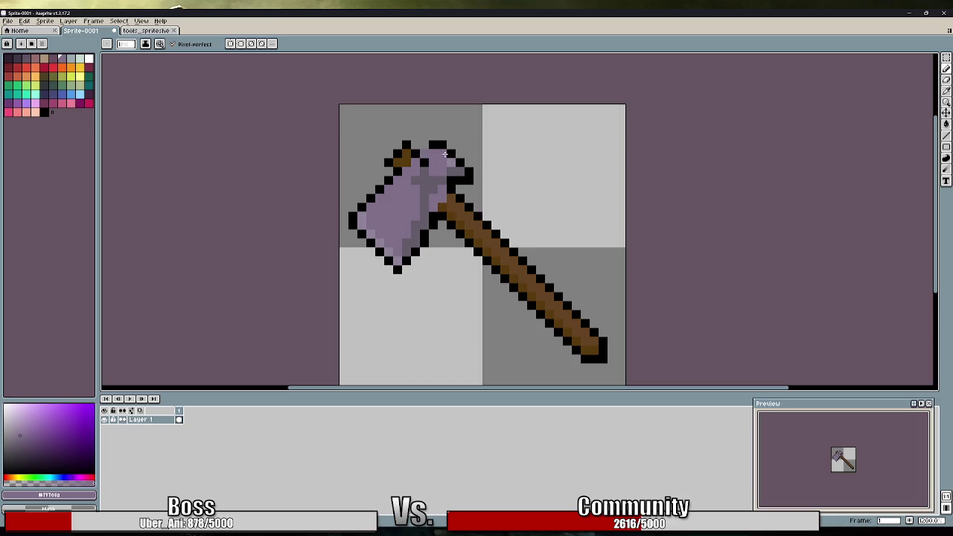
click(461, 162)
click(476, 154)
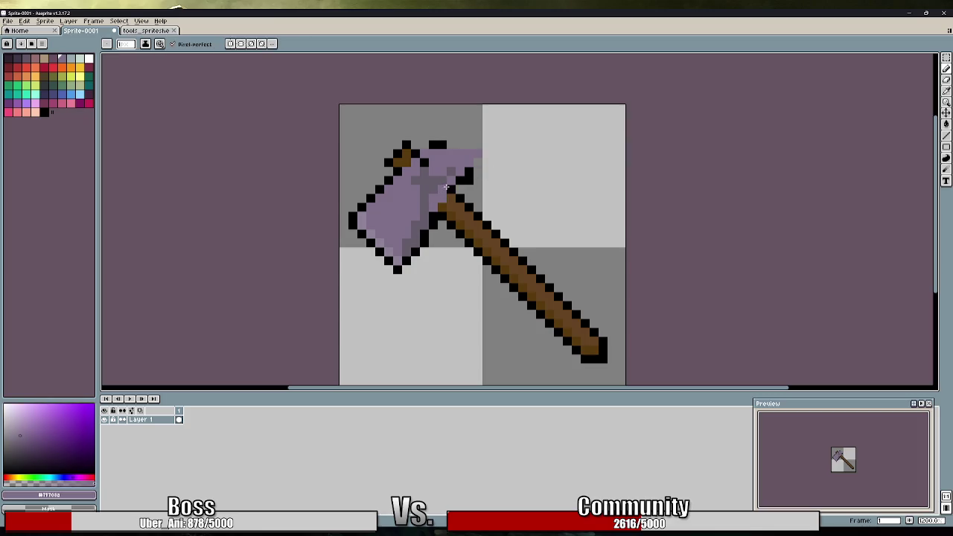
click(463, 173)
Outline the head's right and top edges in black and erase the old top outline row
alt+click(475, 179)
drag(470, 172, 478, 170)
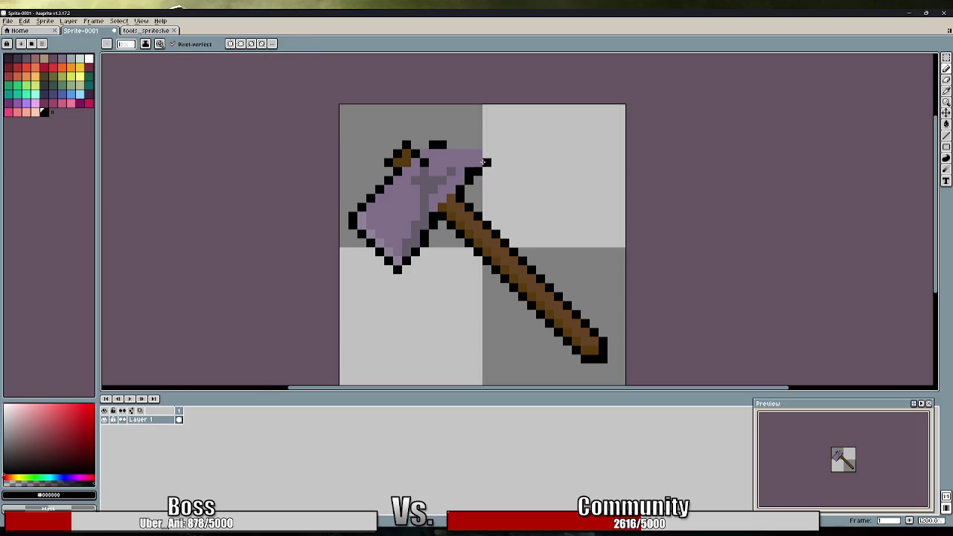
click(484, 162)
mouse_move(486, 161)
mouse_down()
mouse_move(486, 145)
mouse_move(422, 144)
mouse_up()
drag(430, 152, 487, 154)
key(e)
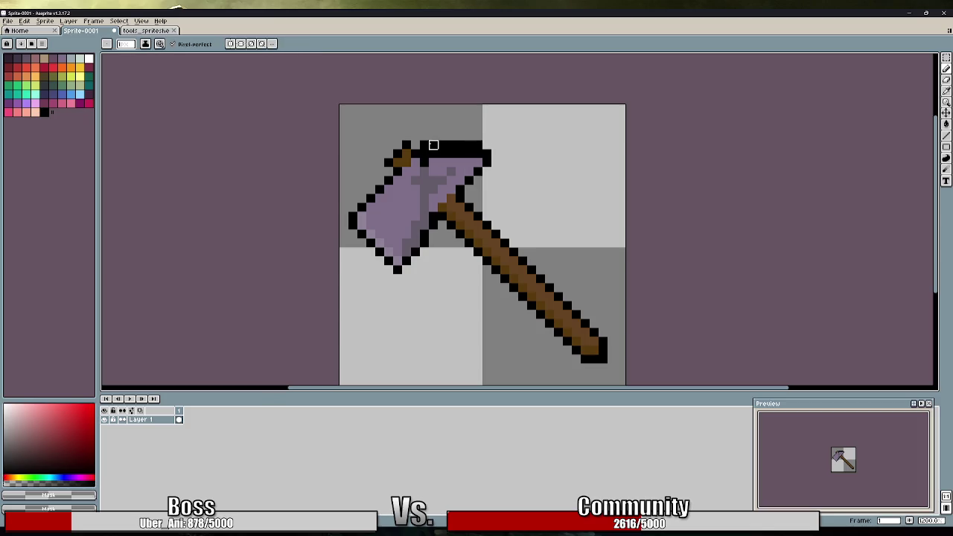
drag(421, 144, 505, 145)
key(i)
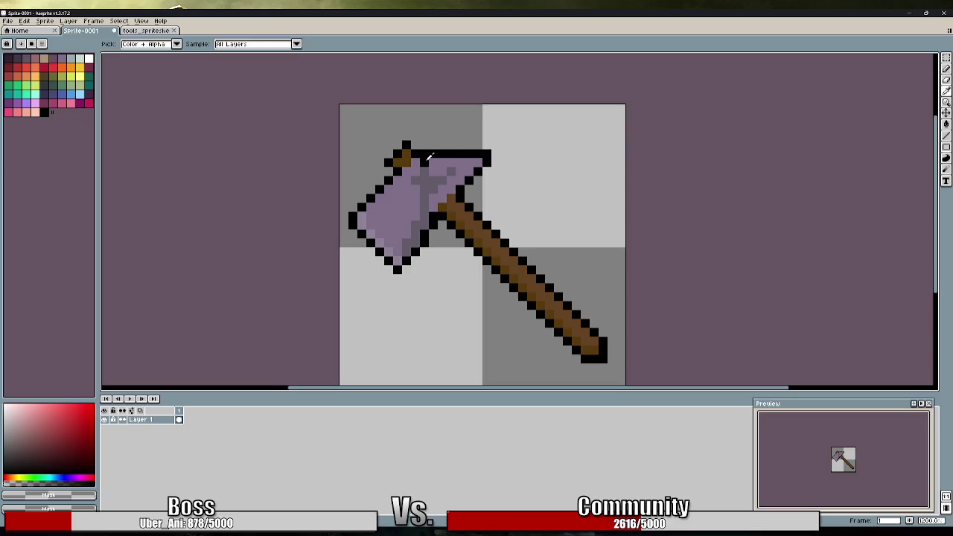
key(b)
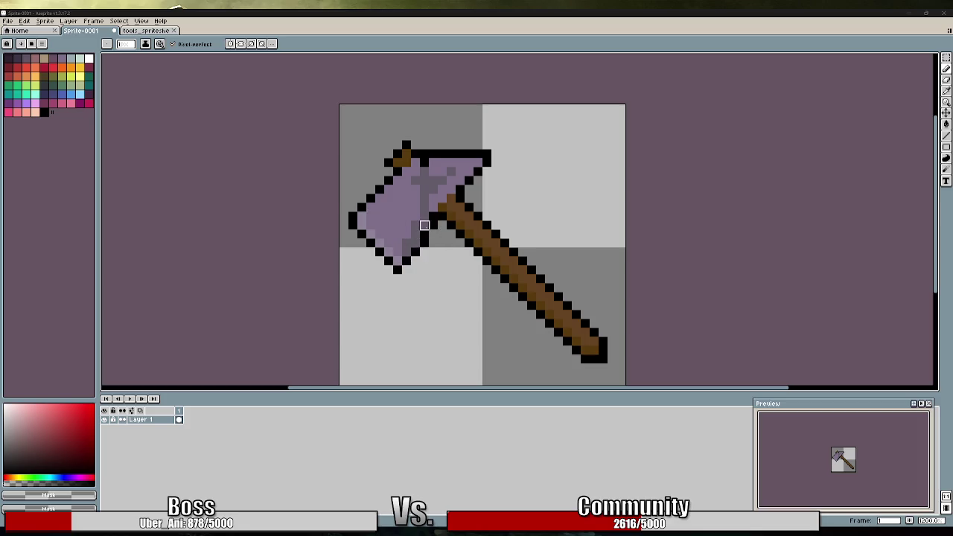
Erase the blade's pointed bottom tip and outline the new flat bottom and left edges in black
drag(387, 276, 434, 225)
mouse_move(388, 252)
mouse_down()
mouse_move(426, 235)
mouse_move(398, 260)
mouse_up()
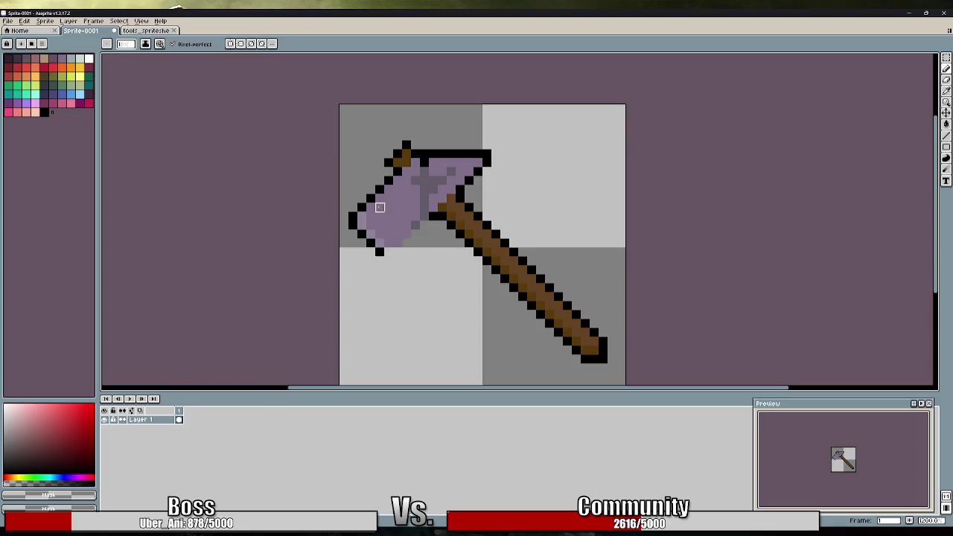
mouse_move(393, 177)
mouse_down()
mouse_move(345, 234)
mouse_move(380, 235)
mouse_move(362, 215)
mouse_move(400, 177)
mouse_up()
alt+click(363, 235)
drag(381, 254, 411, 239)
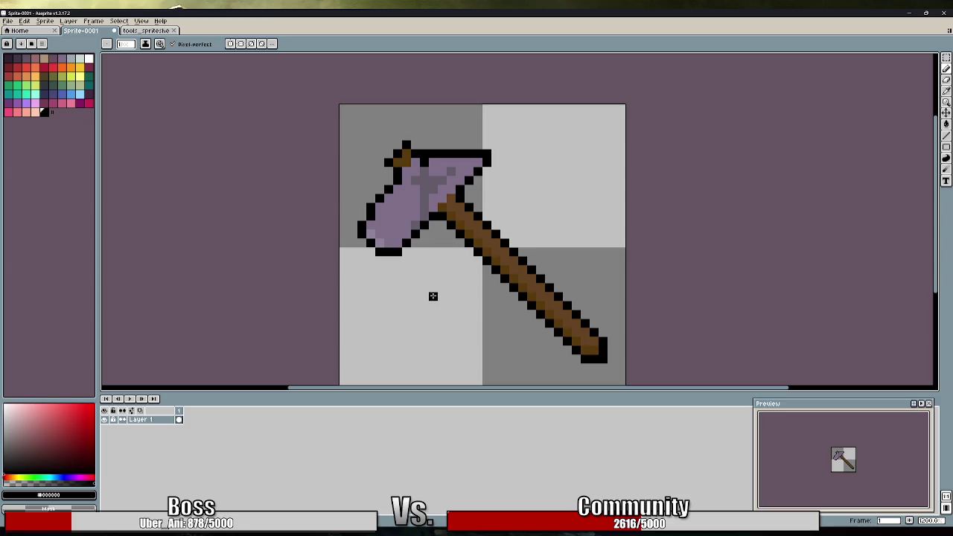
right_click(360, 209)
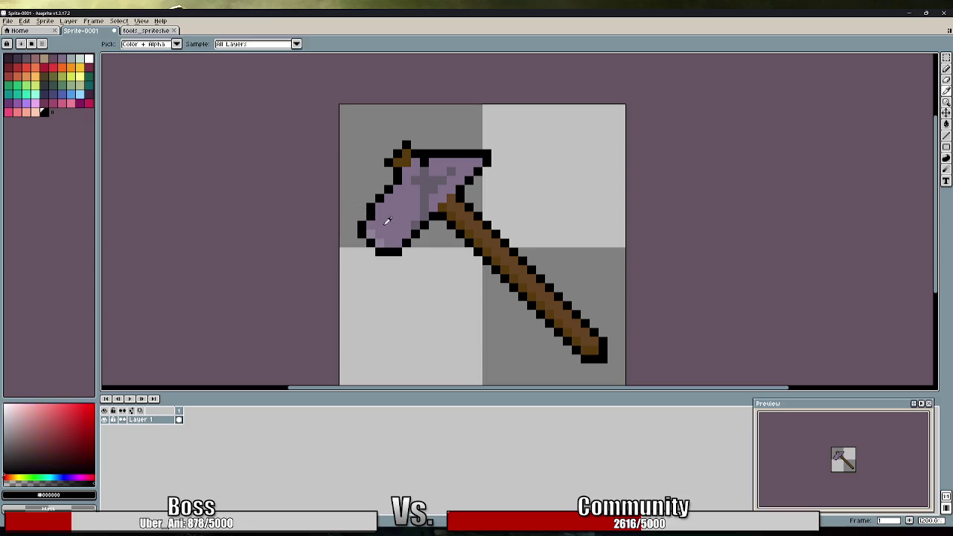
drag(371, 209, 365, 217)
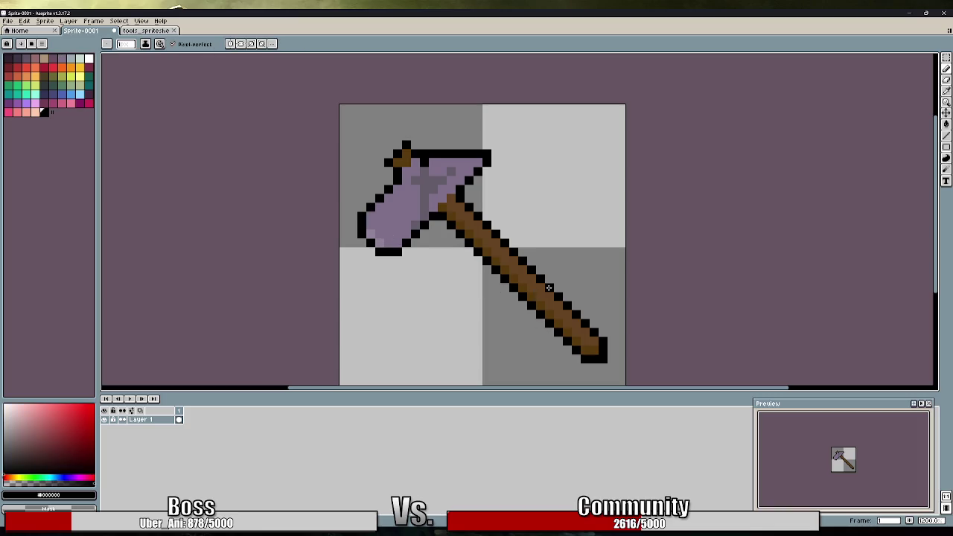
alt+click(451, 181)
Paint over the blade's grey shading with solid purple and add black at the head's top-left
click(432, 176)
mouse_move(432, 176)
mouse_down()
mouse_move(421, 218)
mouse_move(372, 237)
mouse_up()
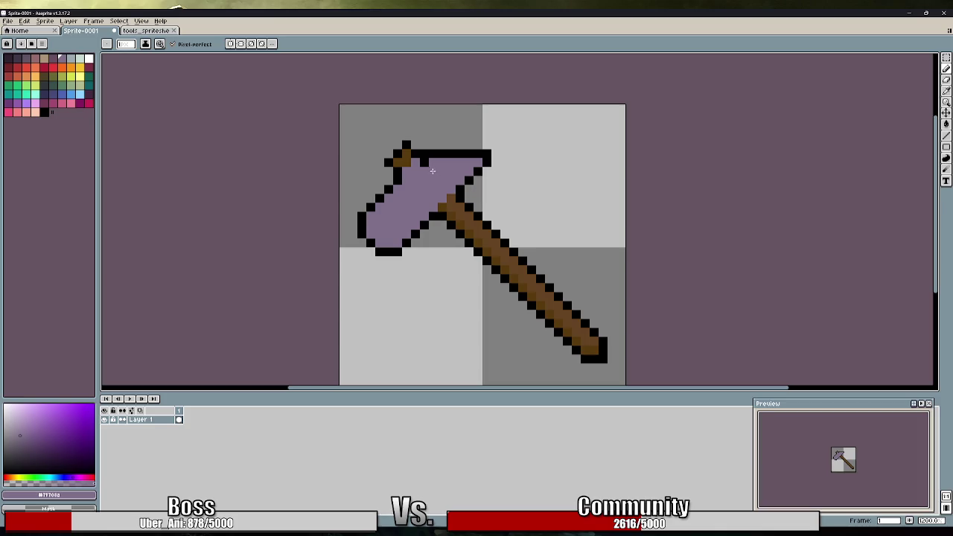
key(alt)
alt+click(423, 153)
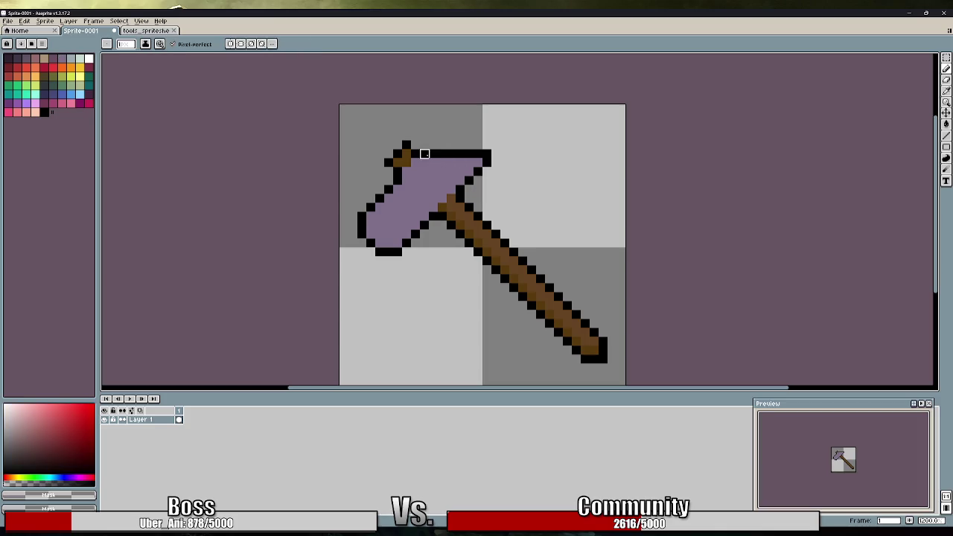
alt+click(419, 153)
click(416, 144)
key(ctrl+z)
Rework the head's top-left corner, undoing attempts and erasing the outline pixels there
click(403, 156)
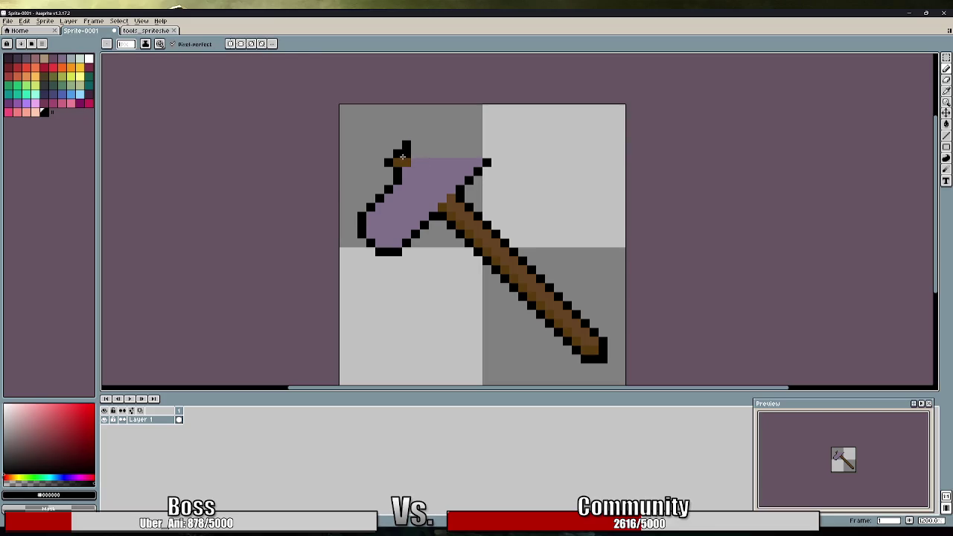
key(ctrl+z)
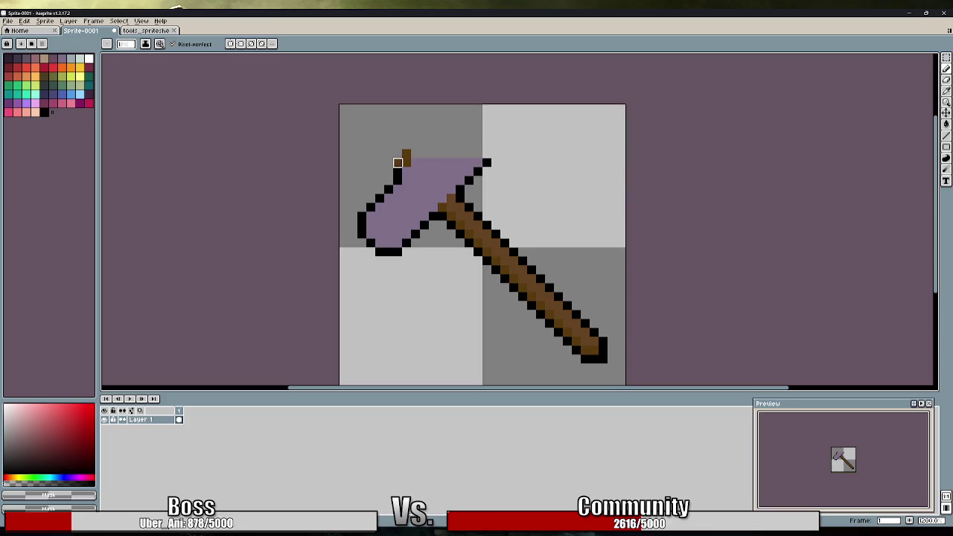
click(407, 154)
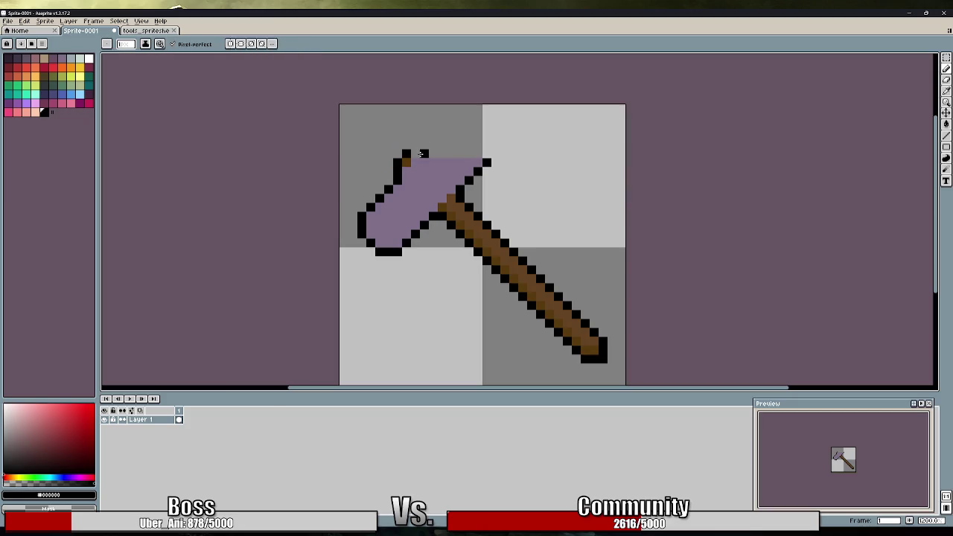
key(ctrl+z)
alt+click(410, 145)
drag(397, 172, 406, 153)
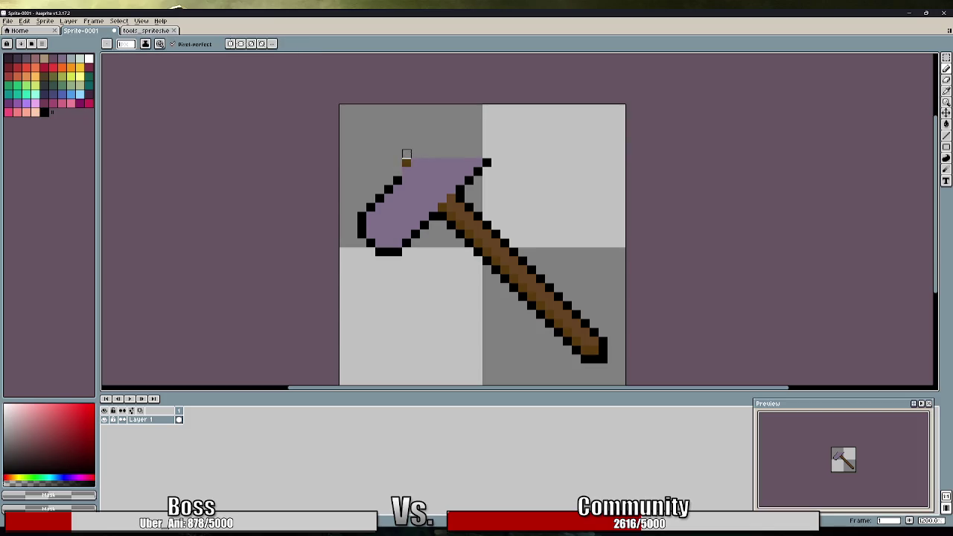
key(alt)
drag(406, 162, 415, 163)
Place a brown top-left pixel and extend the head's black top outline to the right
alt+click(442, 190)
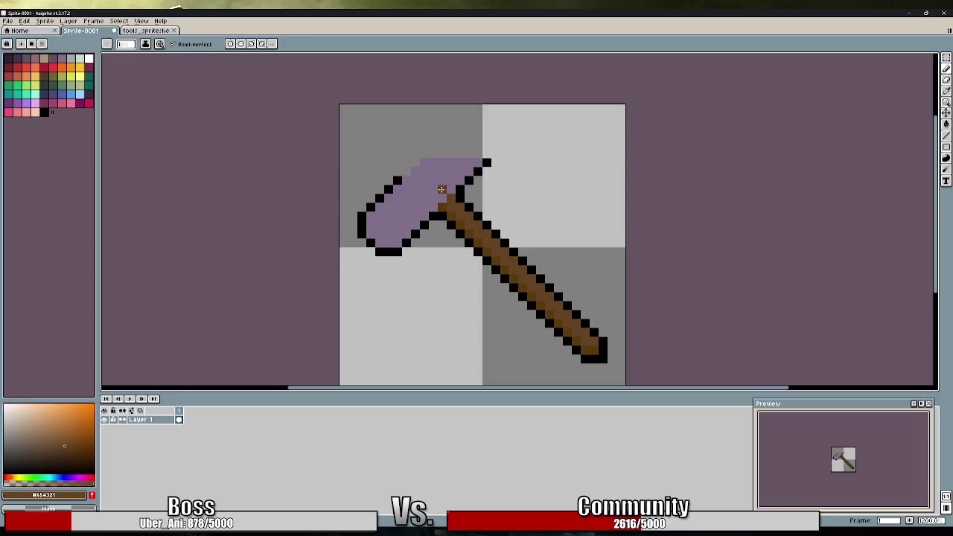
click(415, 163)
key(alt)
alt+click(398, 176)
click(406, 162)
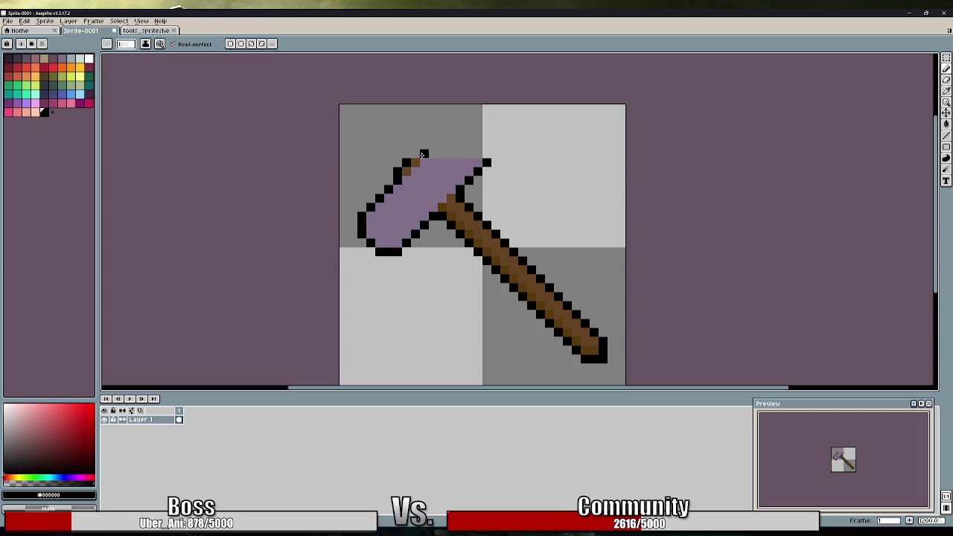
click(416, 154)
click(425, 153)
drag(437, 154, 460, 160)
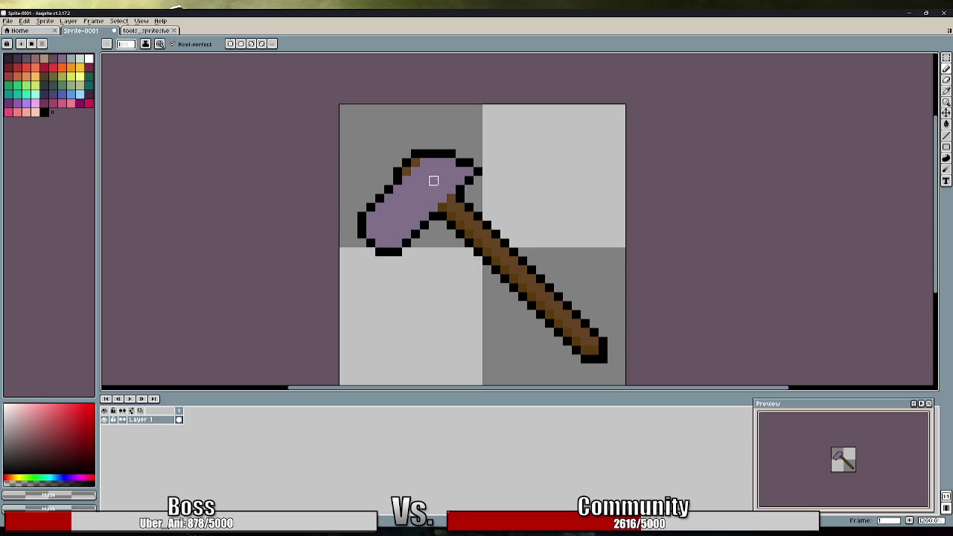
Recolour stray top-edge pixels of the head lavender, sampling black and lavender as needed
key(i)
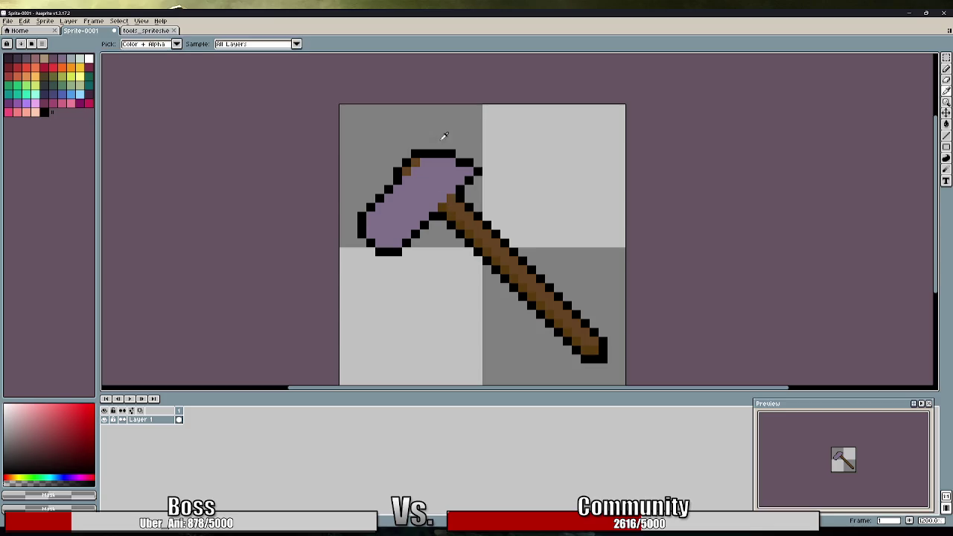
alt+click(426, 150)
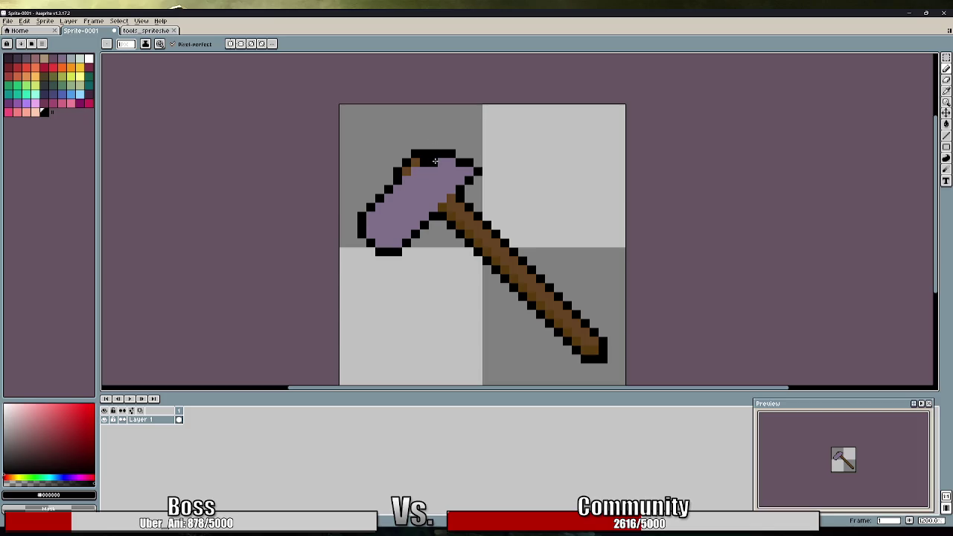
alt+click(444, 168)
click(425, 162)
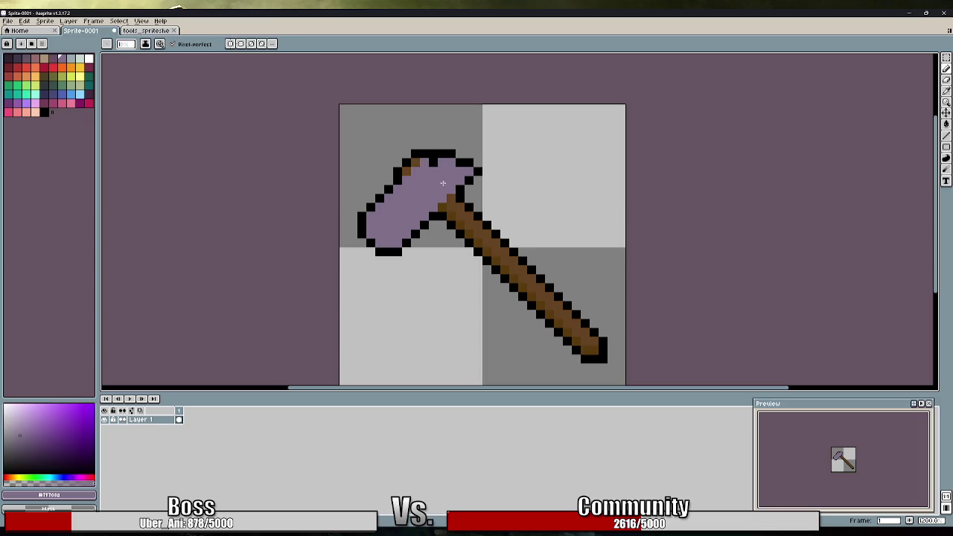
click(437, 161)
alt+click(471, 161)
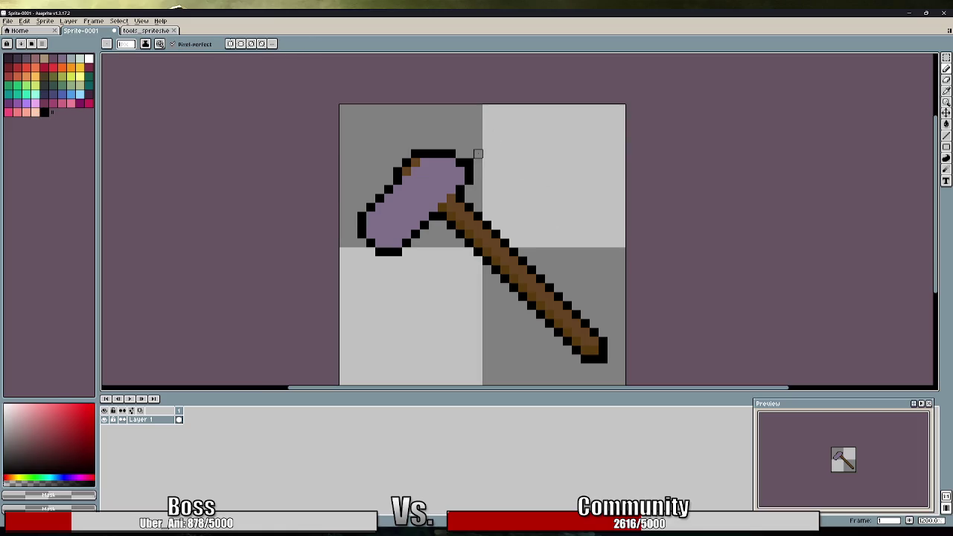
alt+click(462, 153)
alt+click(456, 163)
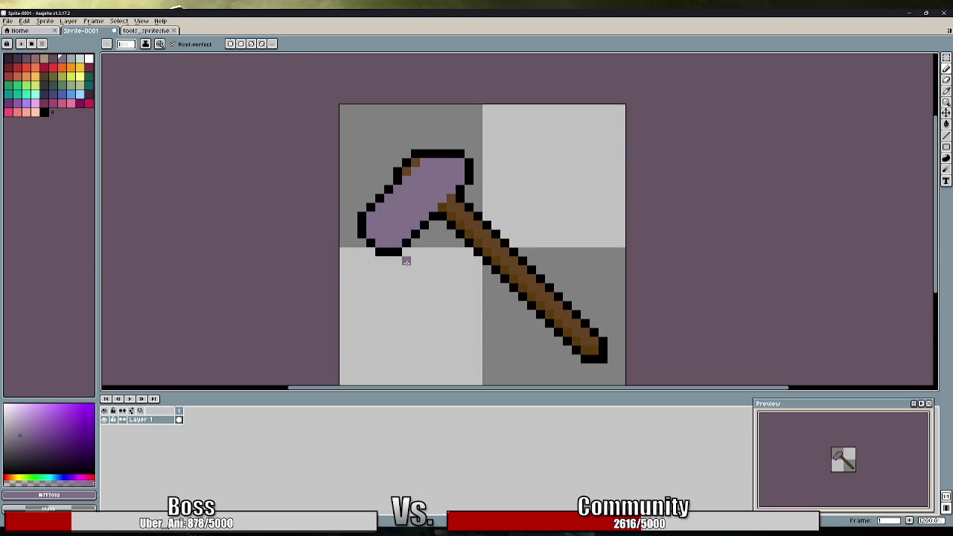
Paint over the head's lower-left outline in lavender and redraw a narrower black edge
mouse_move(365, 240)
mouse_down()
mouse_move(385, 258)
mouse_move(398, 251)
mouse_up()
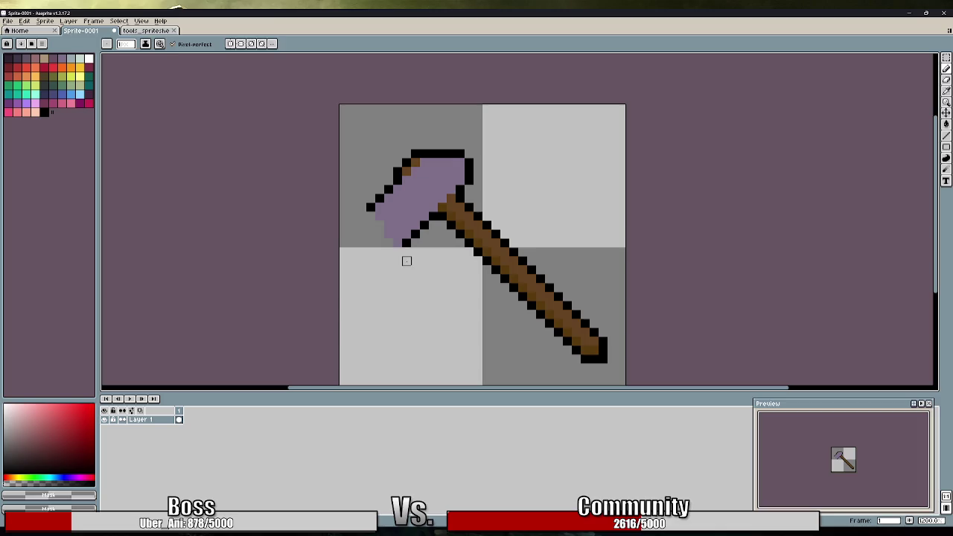
alt+click(370, 207)
drag(375, 216, 397, 244)
click(399, 251)
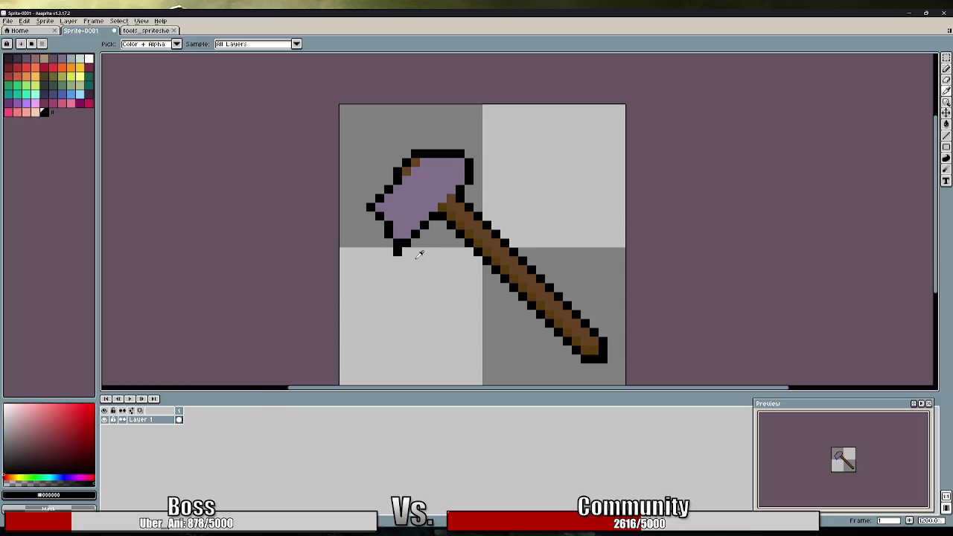
key(ctrl+z)
key(ctrl+z)
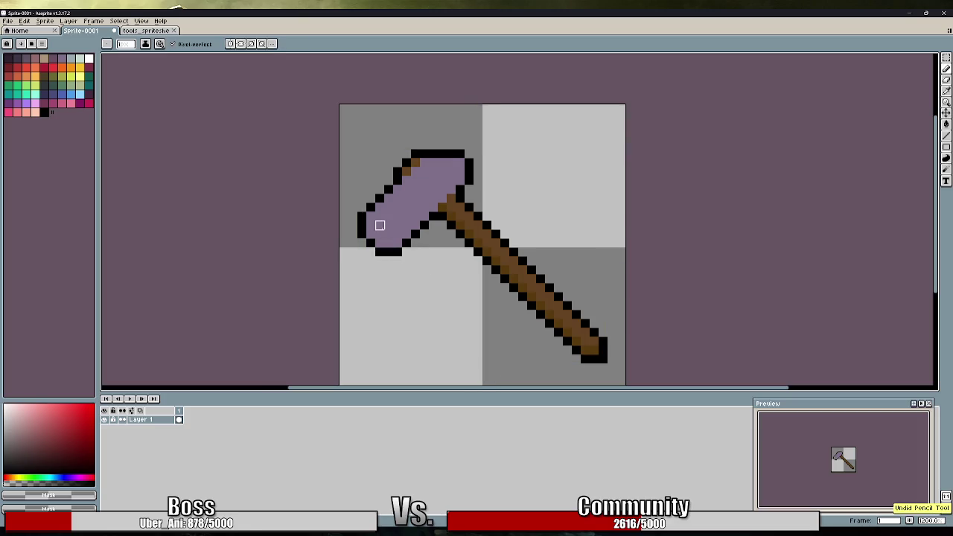
alt+click(364, 215)
click(371, 218)
drag(372, 225, 393, 243)
key(alt)
mouse_move(360, 202)
mouse_down()
mouse_move(363, 238)
mouse_move(416, 252)
mouse_up()
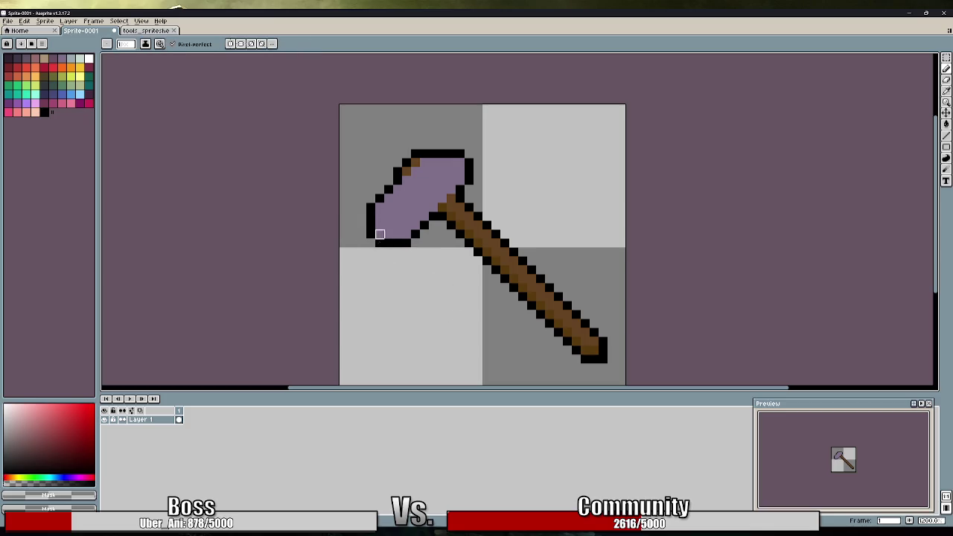
key(alt)
key(alt)
Pencil two black outline pixels onto the hammer head's top-right corner
alt+click(470, 162)
alt+click(461, 153)
drag(468, 154, 477, 163)
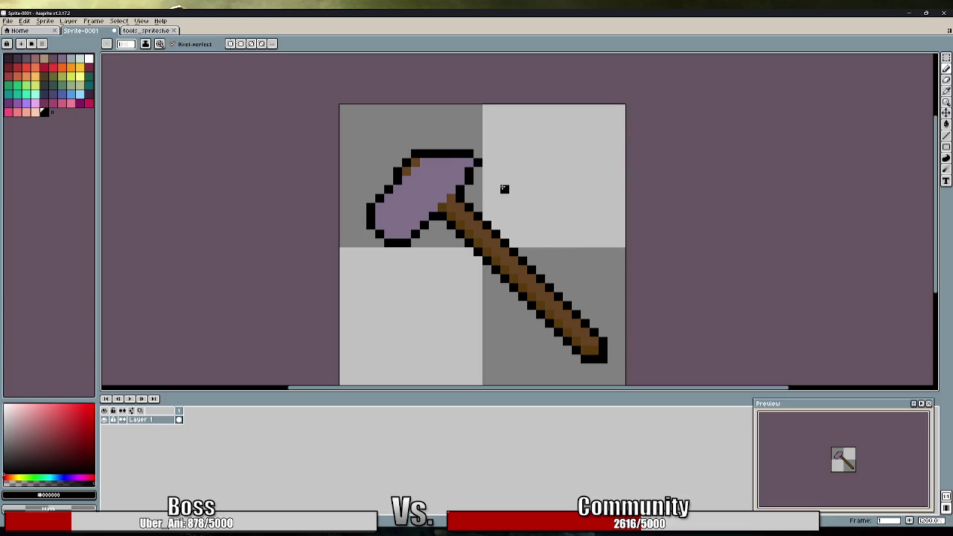
scroll(504, 188, down, 6)
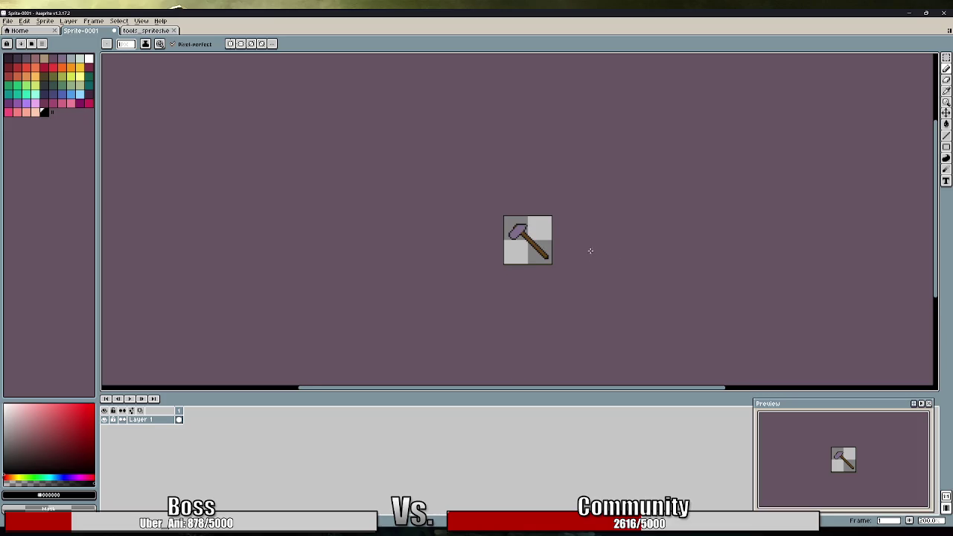
scroll(544, 246, up, 3)
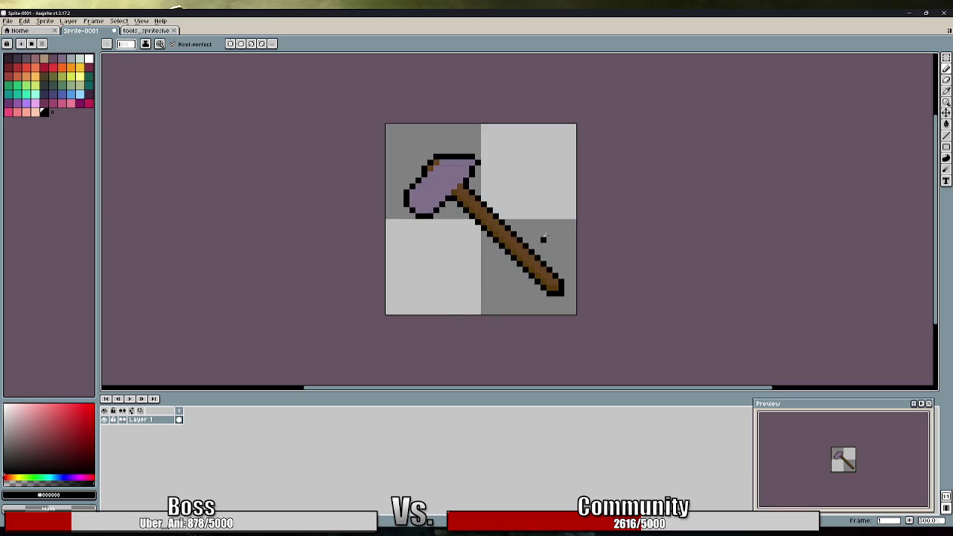
scroll(454, 222, up, 1)
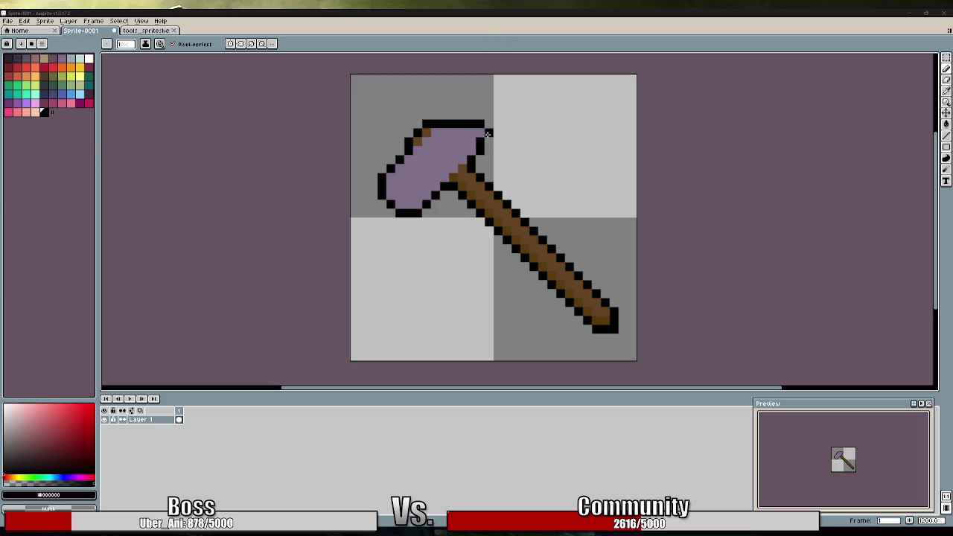
Draw a black row above the head's old top outline and clear that old row
click(470, 115)
mouse_move(461, 114)
mouse_down()
mouse_move(432, 115)
mouse_move(451, 125)
mouse_move(482, 125)
mouse_move(458, 116)
mouse_move(507, 123)
mouse_up()
alt+click(442, 133)
alt+click(435, 117)
alt+click(466, 100)
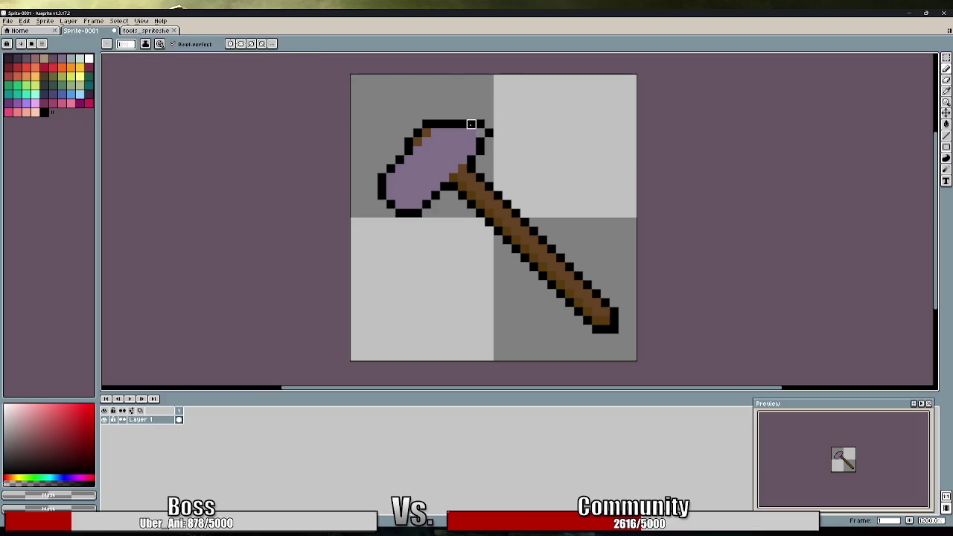
Recolour top-row and joint pixels purple and add black pixels to shape the raised cap
alt+click(472, 133)
click(472, 123)
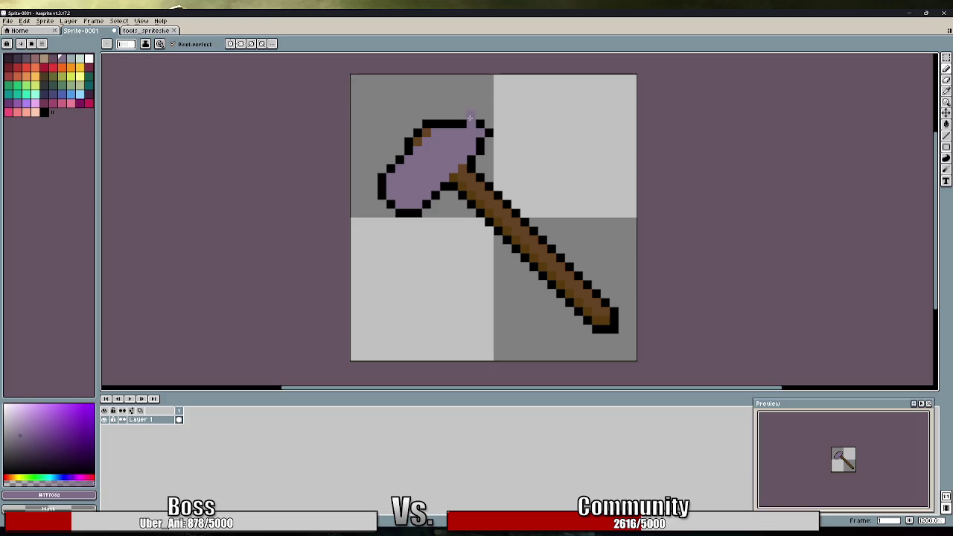
alt+click(466, 123)
click(471, 115)
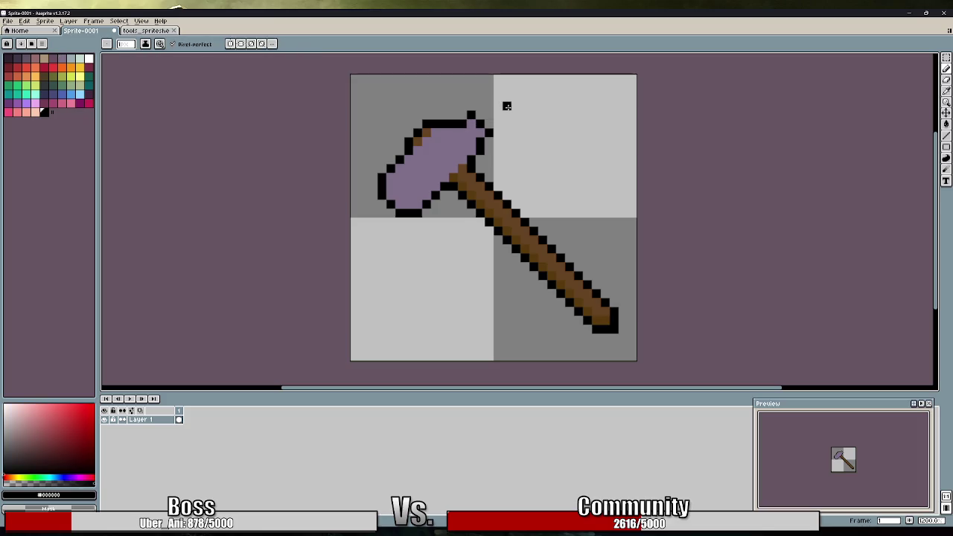
click(462, 115)
alt+click(462, 140)
click(453, 177)
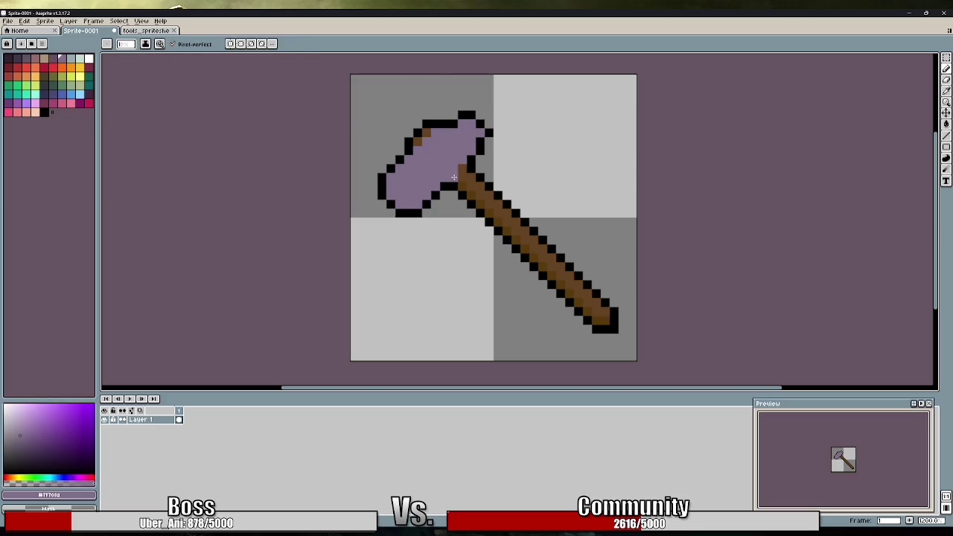
click(454, 121)
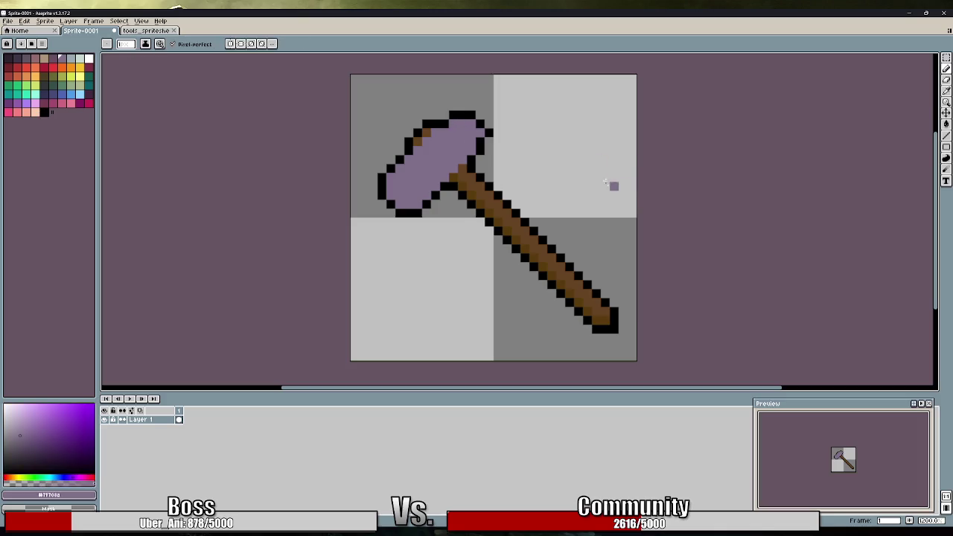
scroll(504, 171, down, 2)
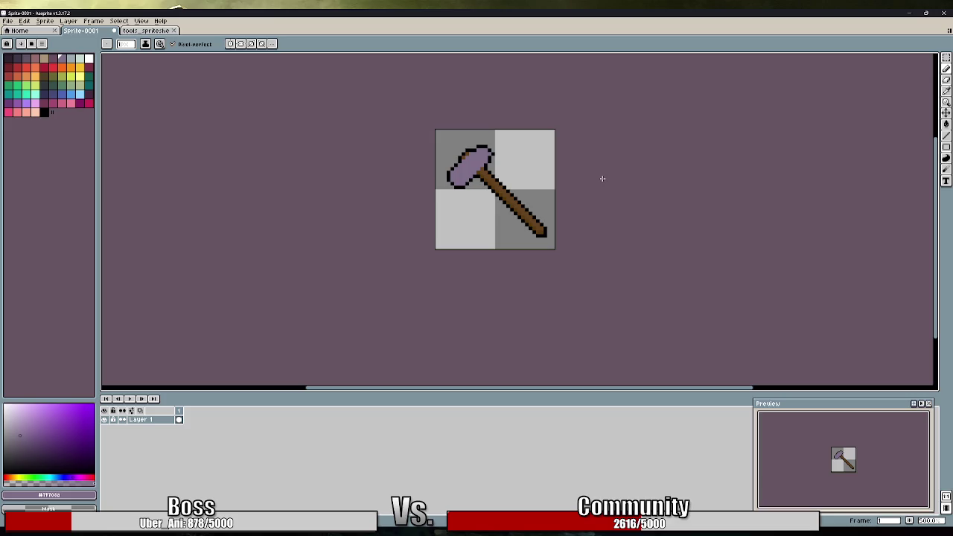
Add a black pixel to the head's right outline and a purple pixel at the head-handle joint
scroll(514, 173, up, 5)
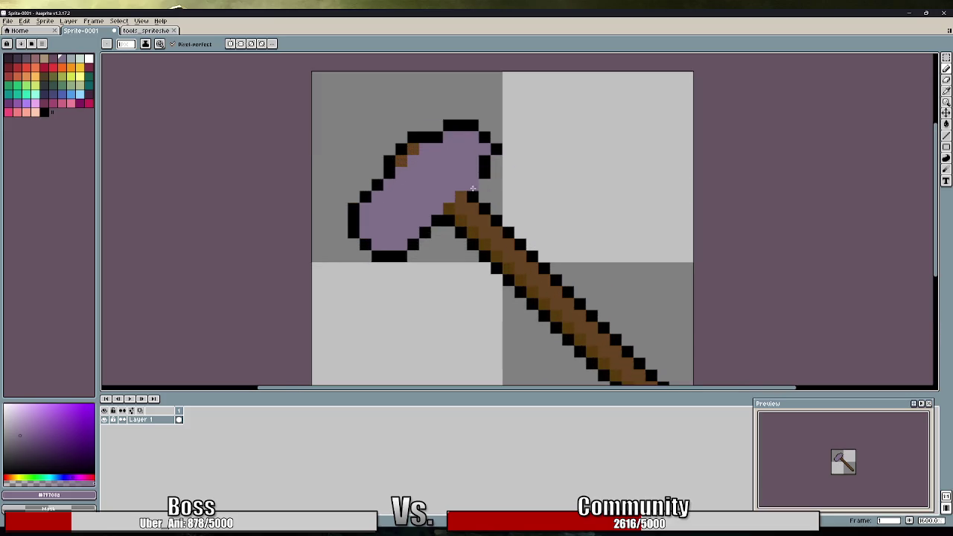
key(alt)
key(alt)
alt+click(474, 181)
click(493, 159)
alt+click(488, 160)
click(450, 209)
key(ctrl+z)
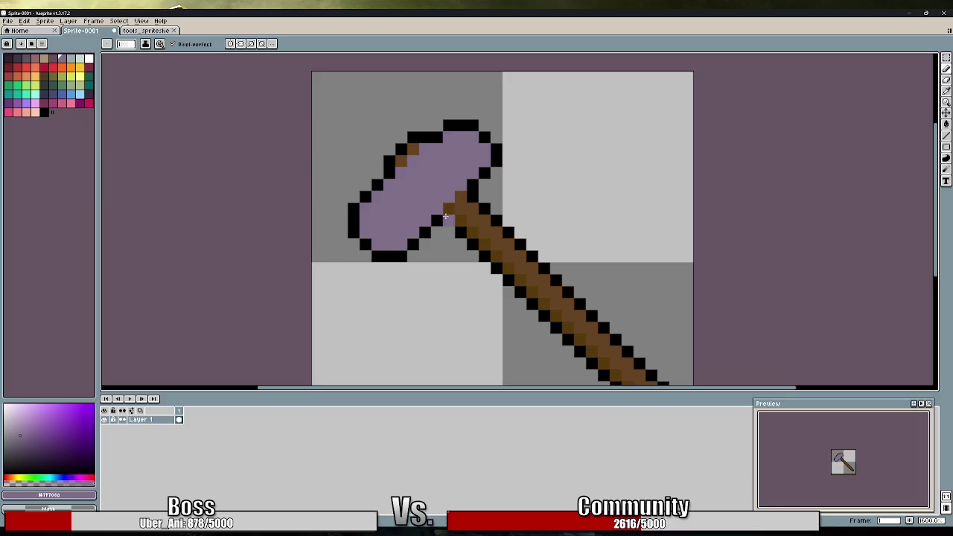
click(477, 206)
Add two black top-outline pixels and recolour two black head pixels purple
mouse_move(460, 156)
mouse_down()
mouse_move(479, 144)
mouse_move(470, 157)
mouse_up()
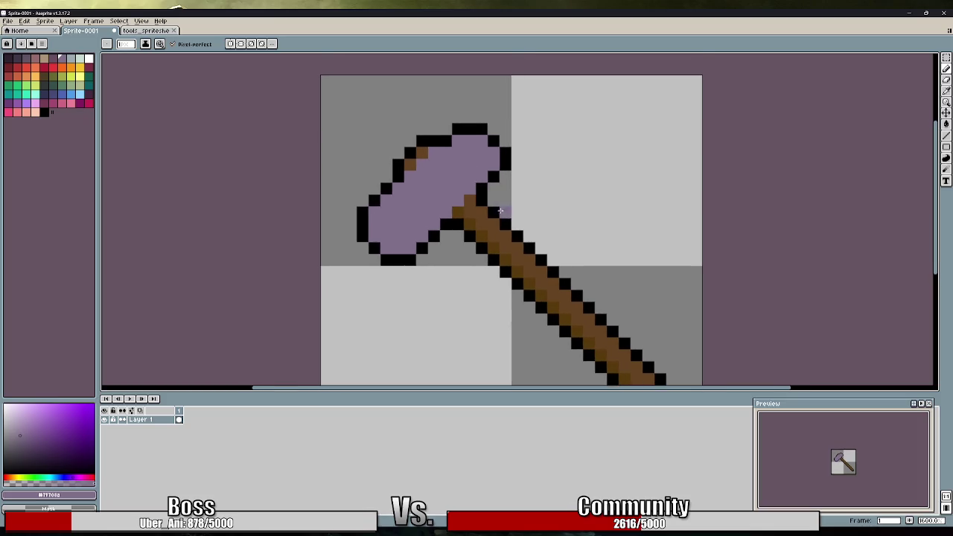
scroll(504, 215, down, 3)
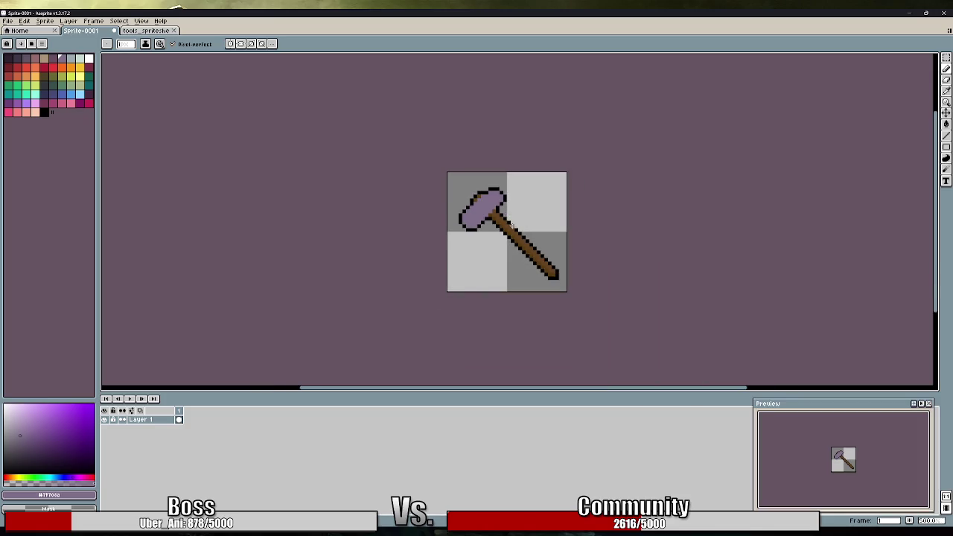
scroll(513, 226, up, 2)
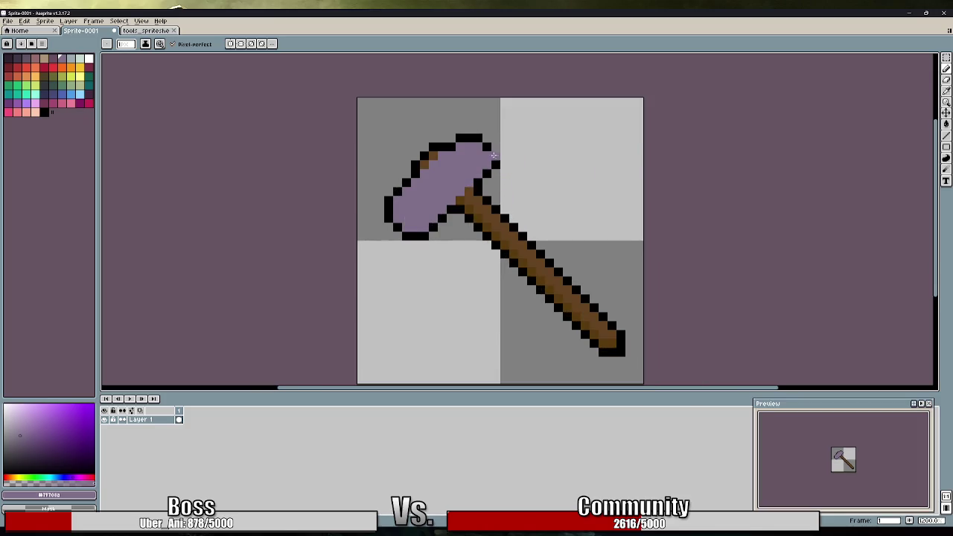
scroll(496, 155, up, 2)
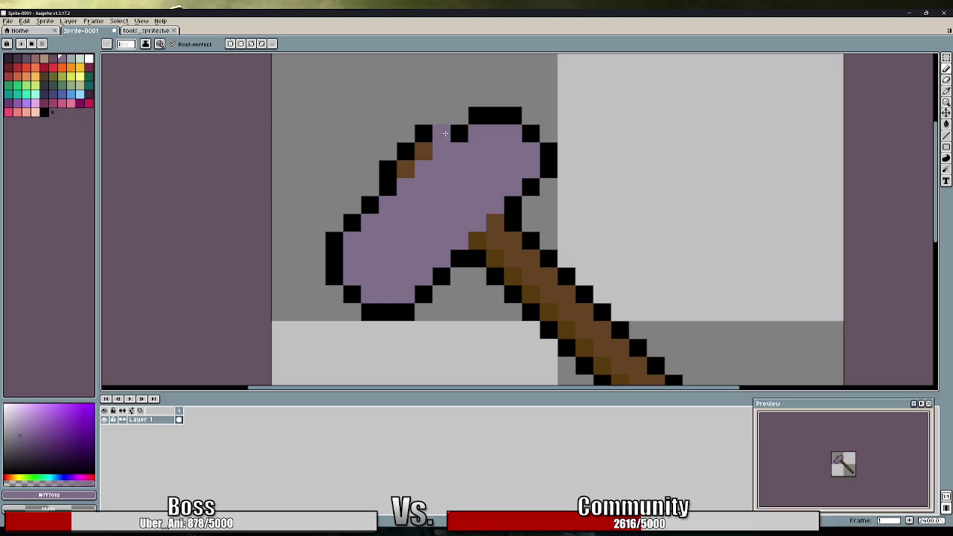
alt+click(447, 127)
click(459, 116)
alt+click(493, 136)
click(459, 134)
Blacken the brown edge pixels along the hammer handle
scroll(500, 211, down, 3)
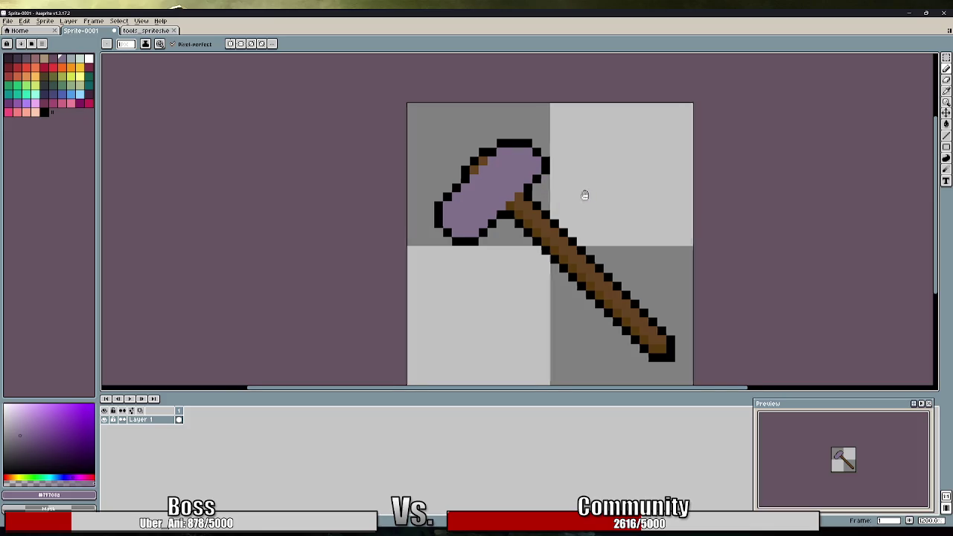
drag(585, 196, 566, 196)
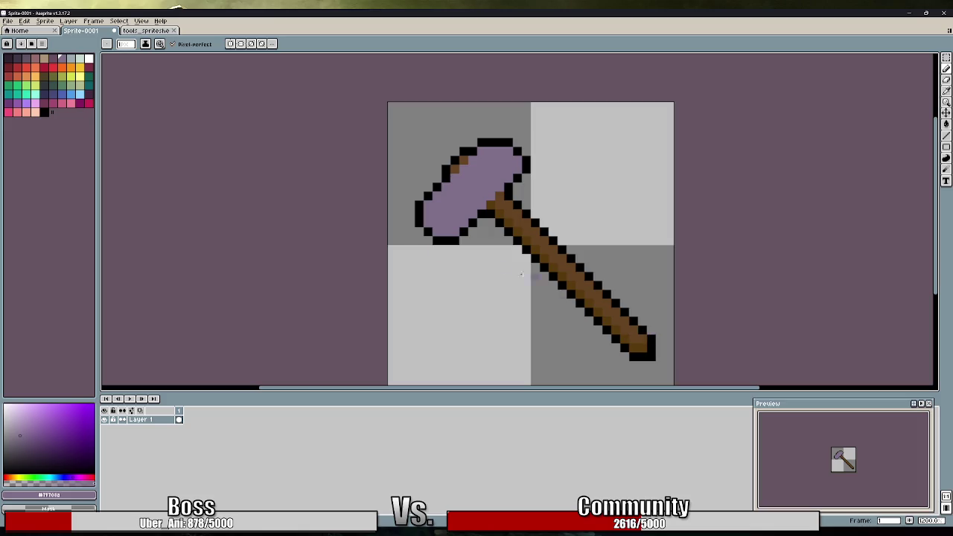
key(i)
alt+click(609, 329)
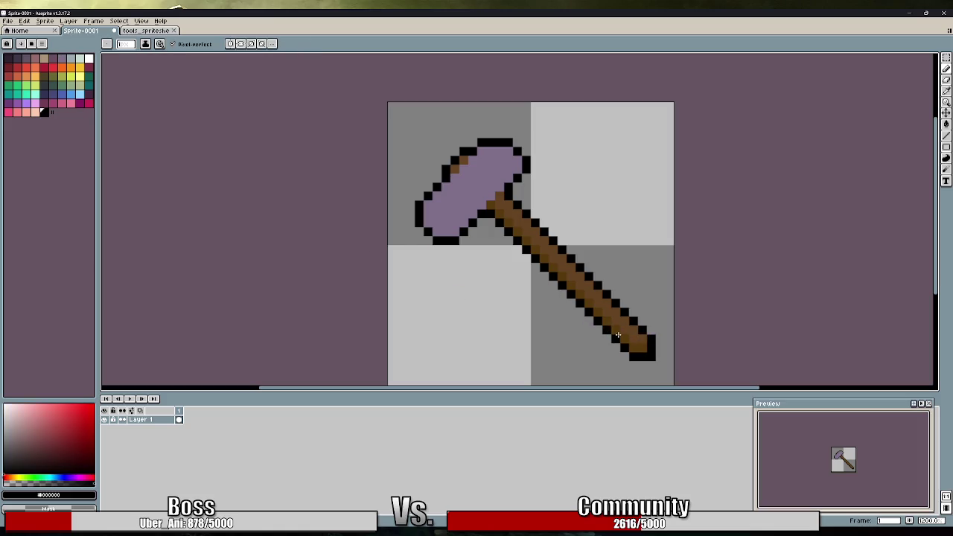
click(616, 330)
mouse_move(632, 327)
mouse_down()
mouse_move(634, 313)
mouse_move(649, 362)
mouse_move(608, 345)
mouse_move(632, 364)
mouse_up()
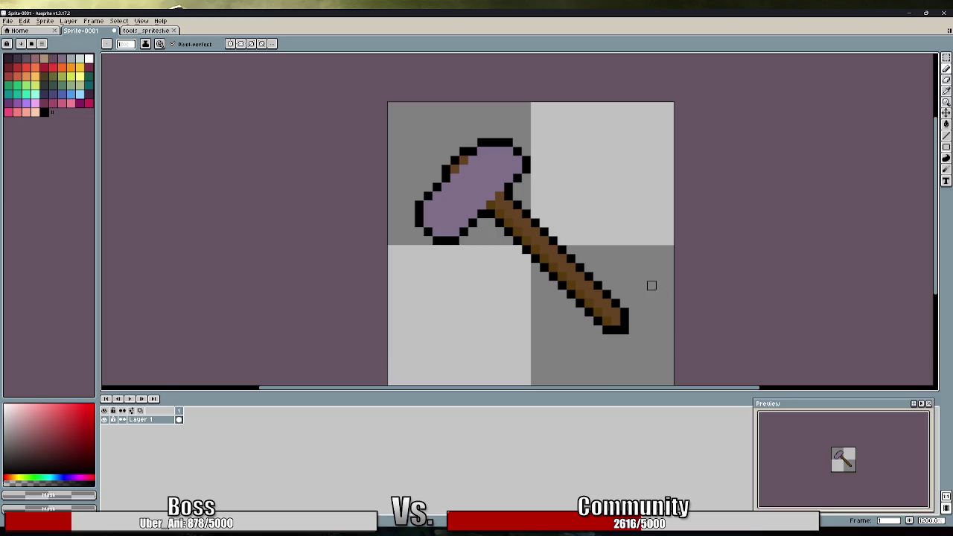
Redraw the head's lower-left black outline and erase stray pixels along it
scroll(543, 273, down, 5)
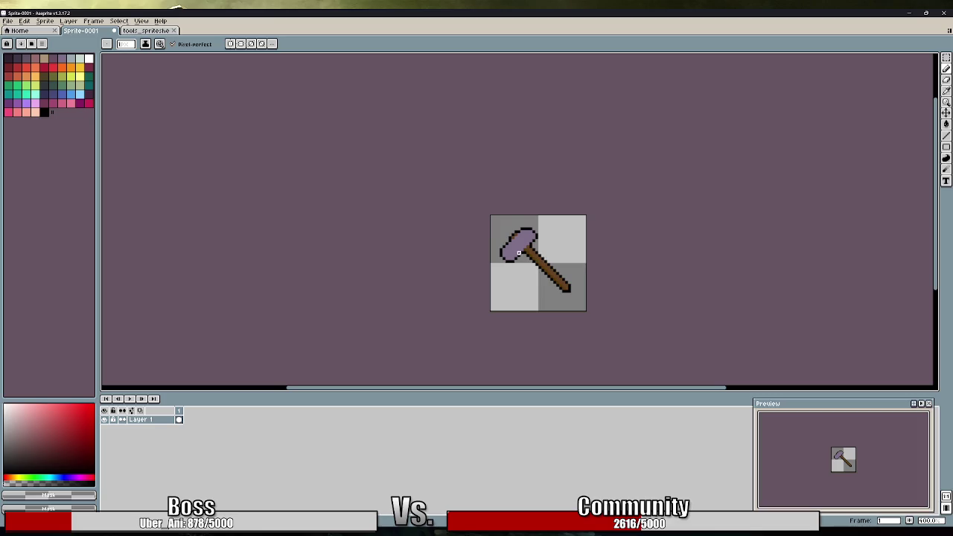
scroll(519, 254, up, 6)
scroll(609, 274, down, 4)
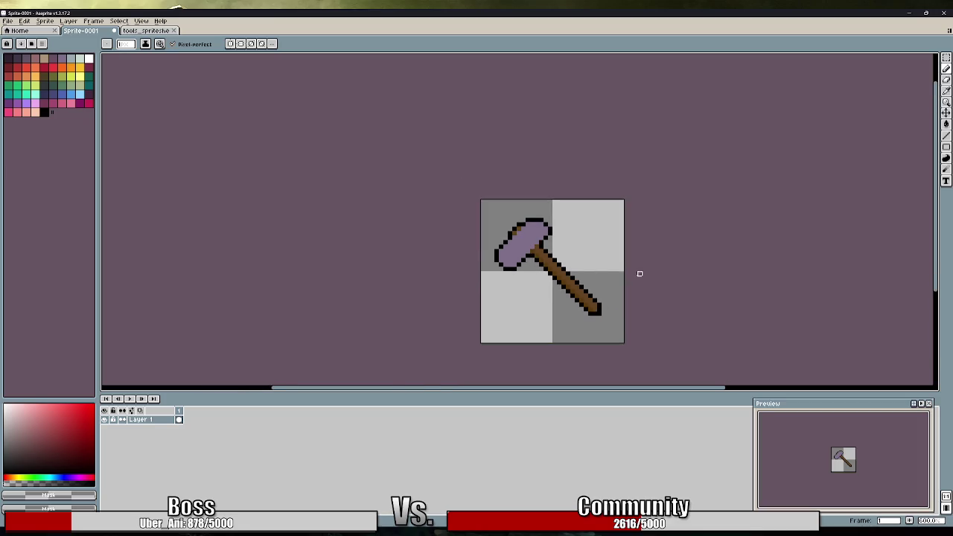
scroll(533, 257, up, 4)
key(alt)
mouse_move(446, 243)
mouse_down()
mouse_move(454, 262)
mouse_move(492, 282)
mouse_up()
mouse_move(445, 243)
mouse_down()
mouse_move(451, 279)
mouse_move(481, 290)
mouse_move(458, 267)
mouse_up()
click(468, 267)
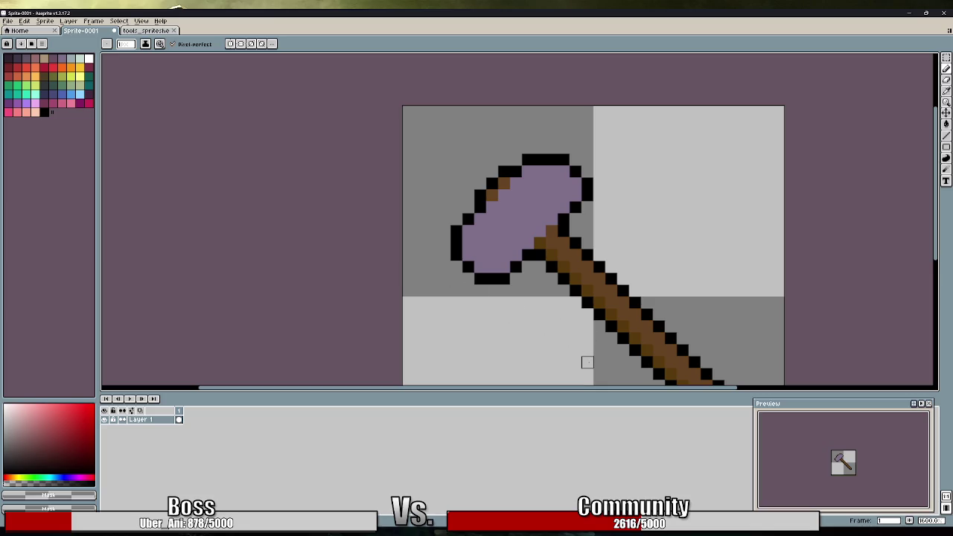
scroll(634, 291, down, 1)
drag(634, 308, 550, 243)
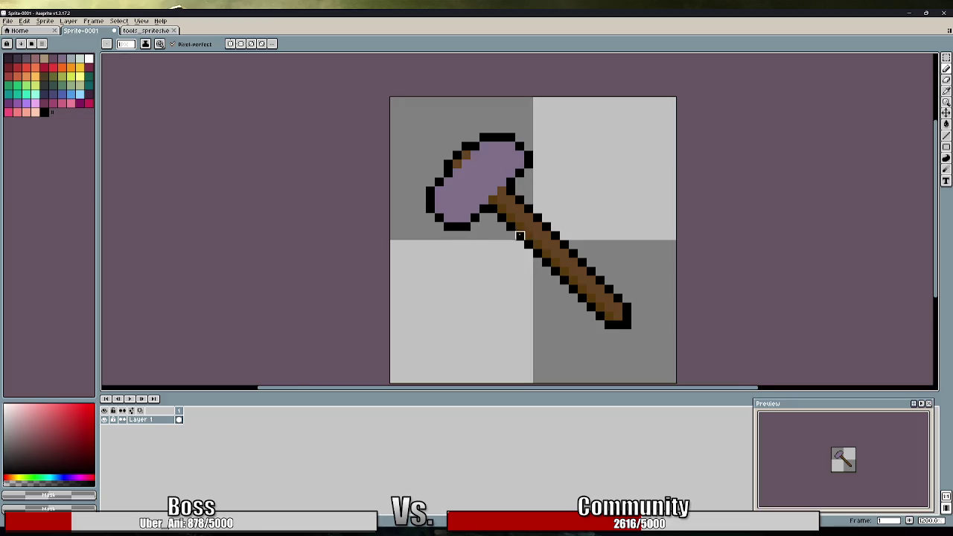
Redraw and extend the head's black top outline, erasing a stray pixel beside the head
scroll(529, 244, down, 4)
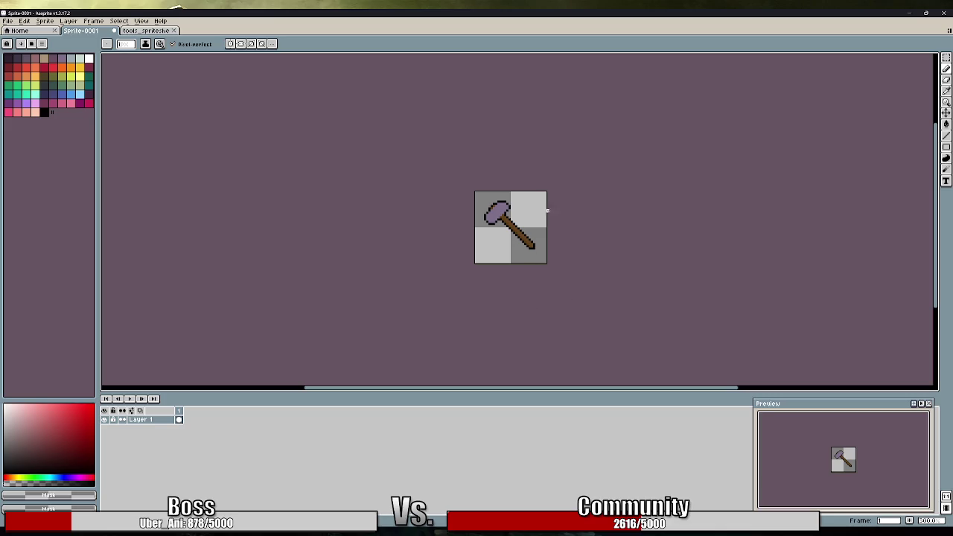
scroll(499, 187, up, 5)
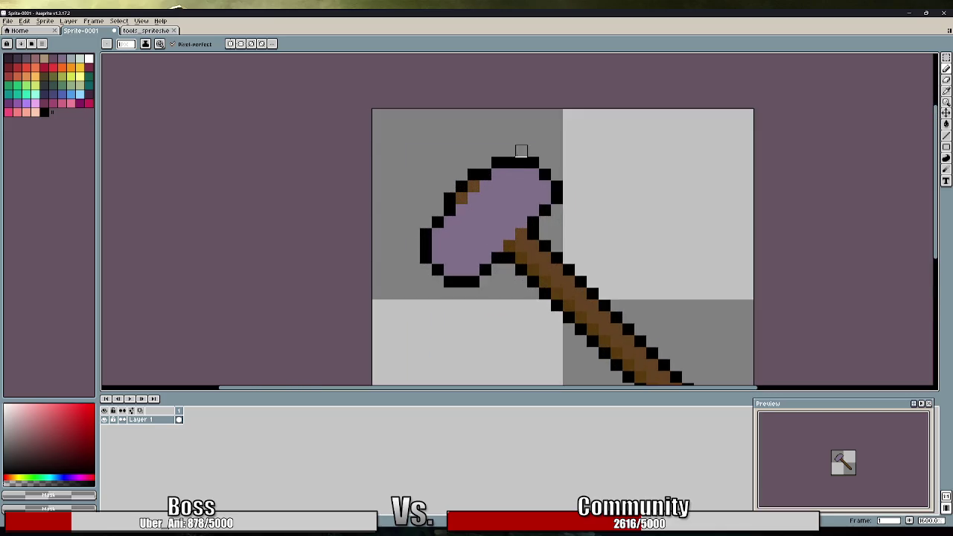
key(ctrl+z)
click(44, 111)
click(508, 162)
click(498, 174)
drag(510, 162, 533, 163)
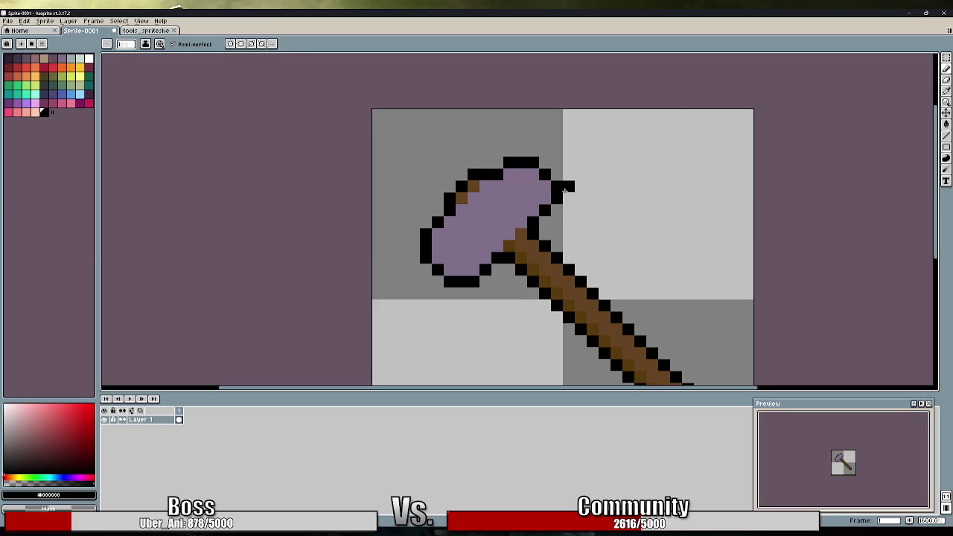
scroll(640, 248, down, 3)
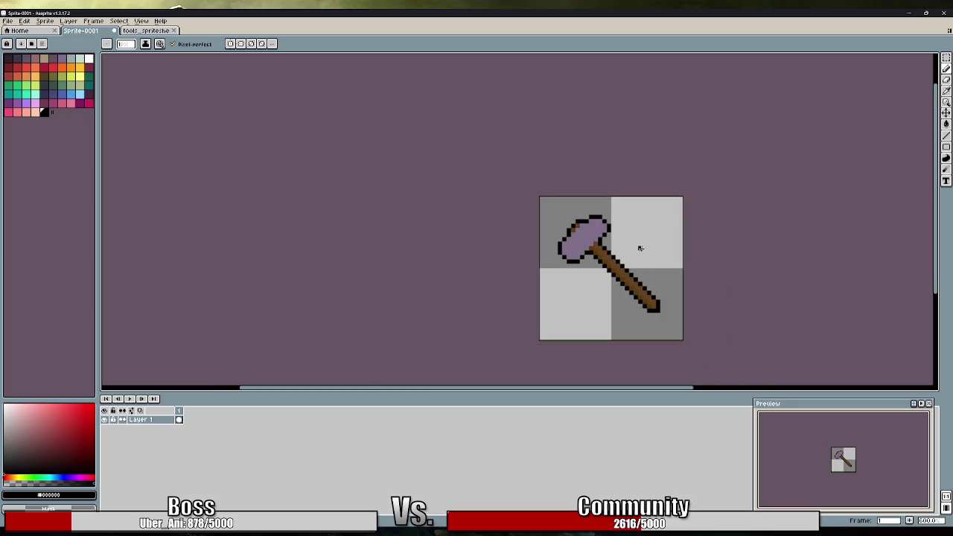
drag(649, 264, 606, 264)
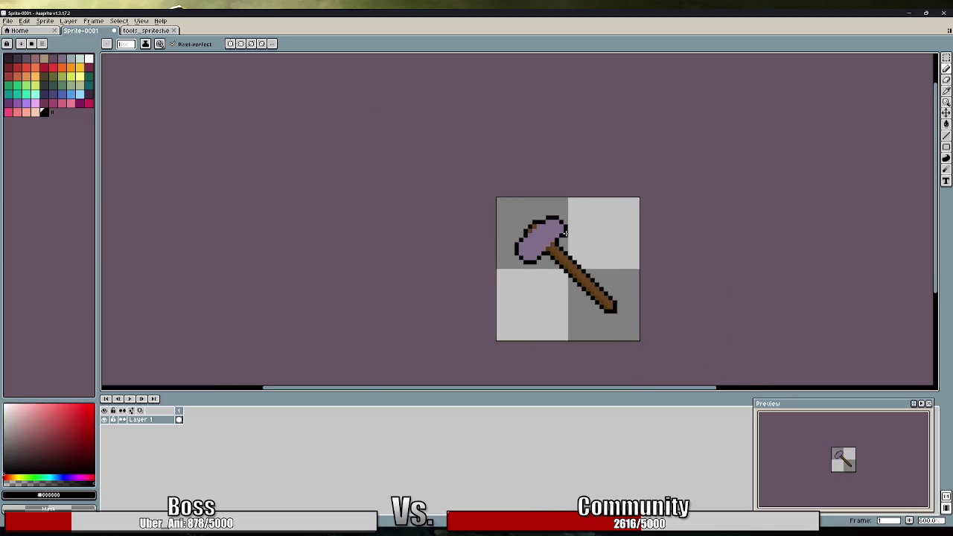
scroll(566, 234, up, 3)
right_click(566, 234)
Add a black pixel extending the raised top edge one pixel leftward
scroll(552, 199, down, 3)
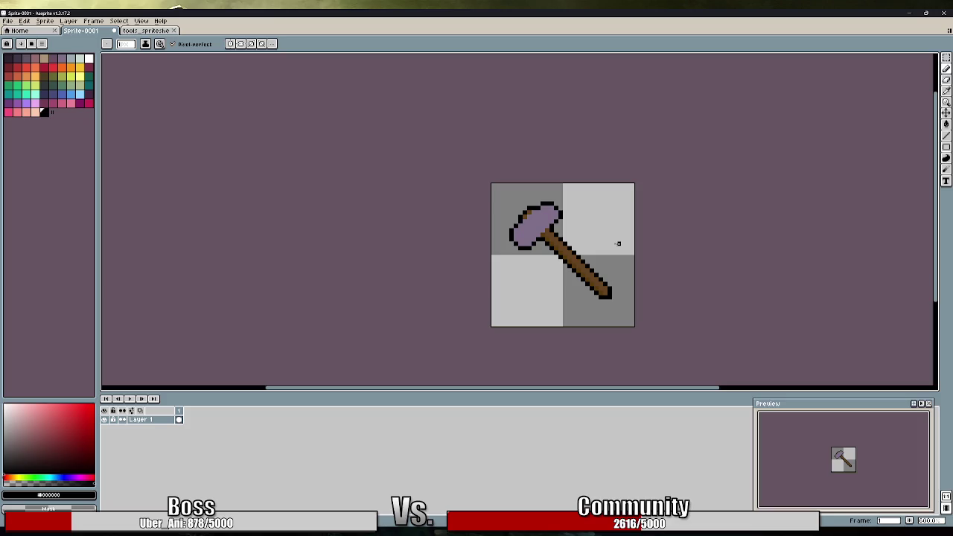
scroll(543, 216, up, 4)
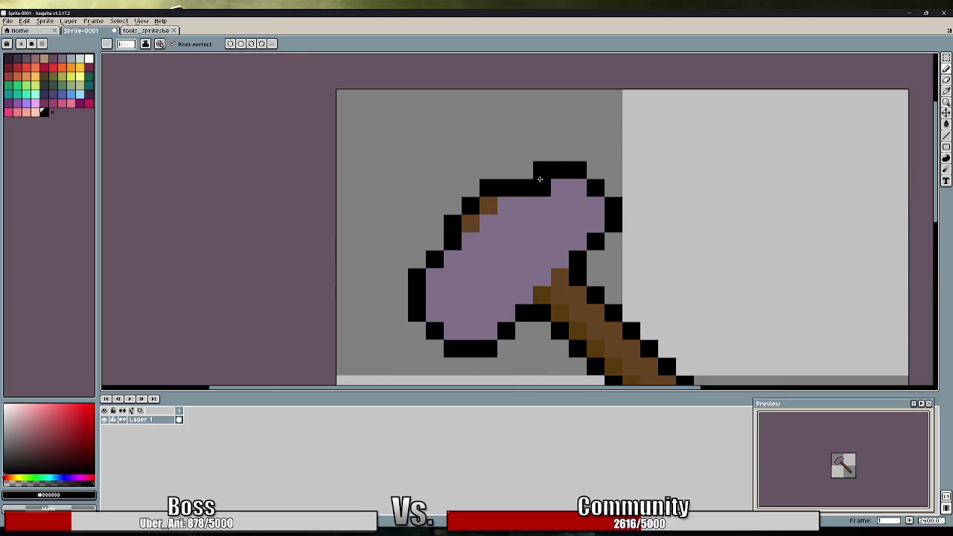
key(i)
key(b)
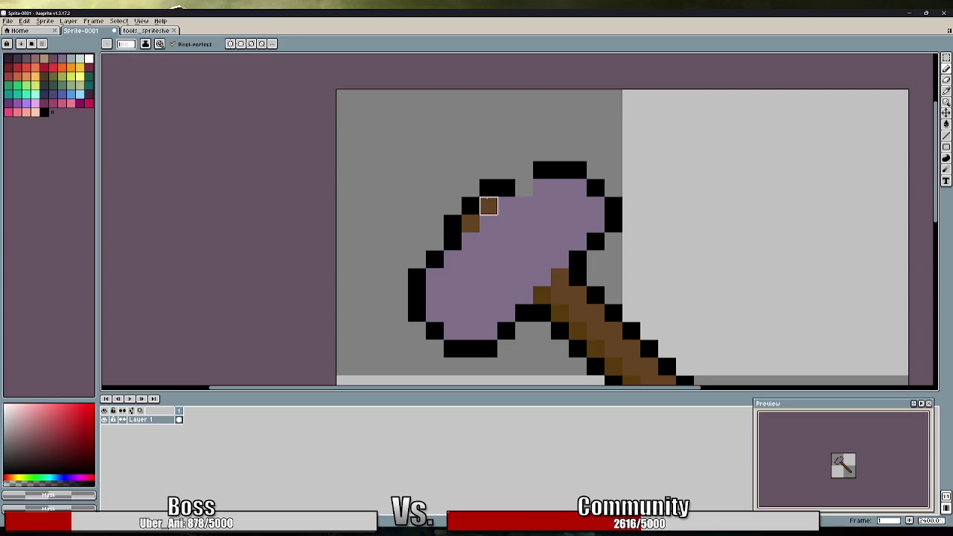
alt+click(493, 187)
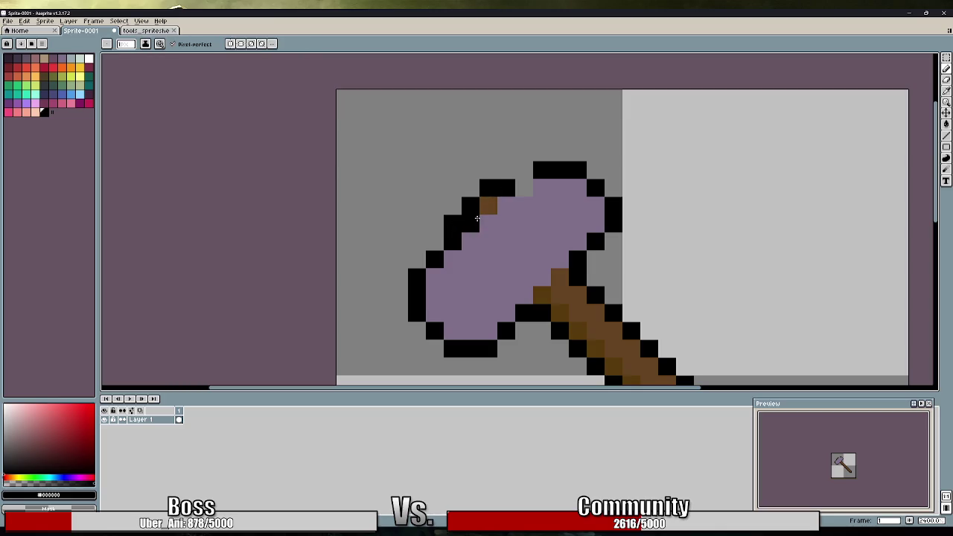
click(474, 222)
key(ctrl+z)
click(523, 189)
drag(524, 180, 523, 176)
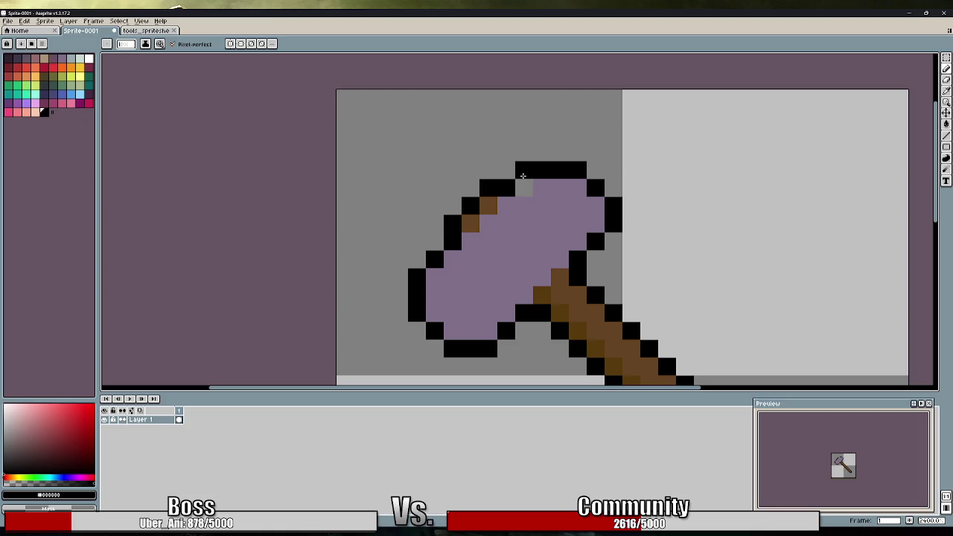
alt+click(526, 192)
scroll(609, 216, down, 3)
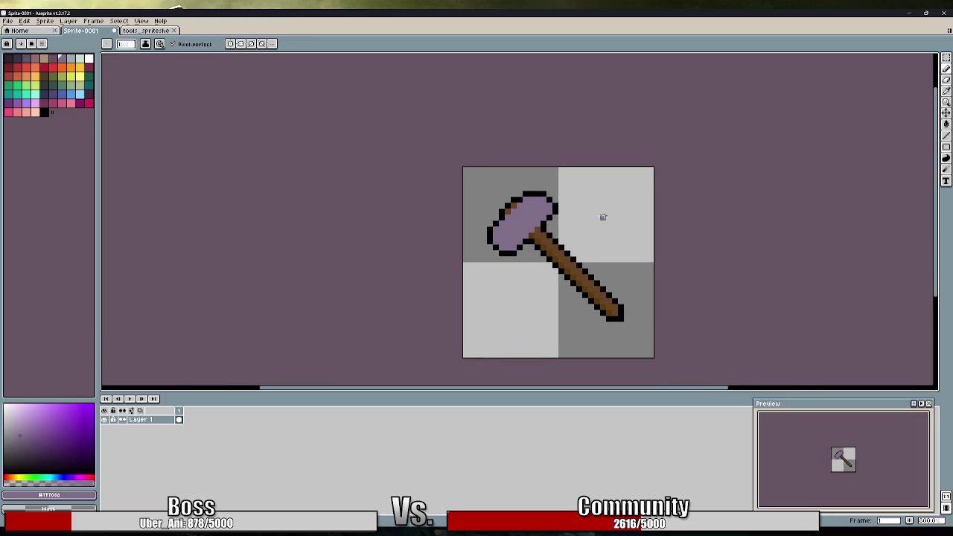
Blacken the hammer head's top-right corner pixel
scroll(553, 195, up, 3)
alt+click(545, 178)
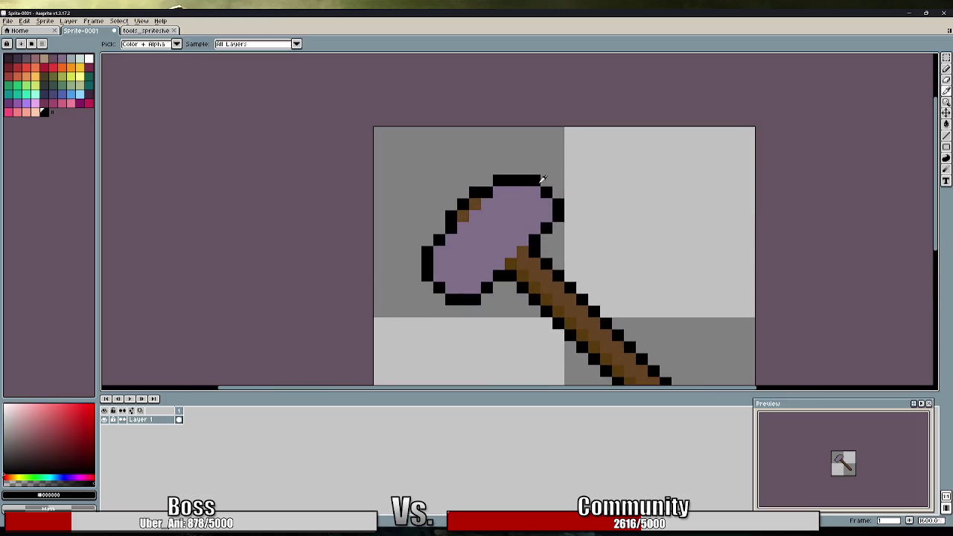
alt+click(560, 195)
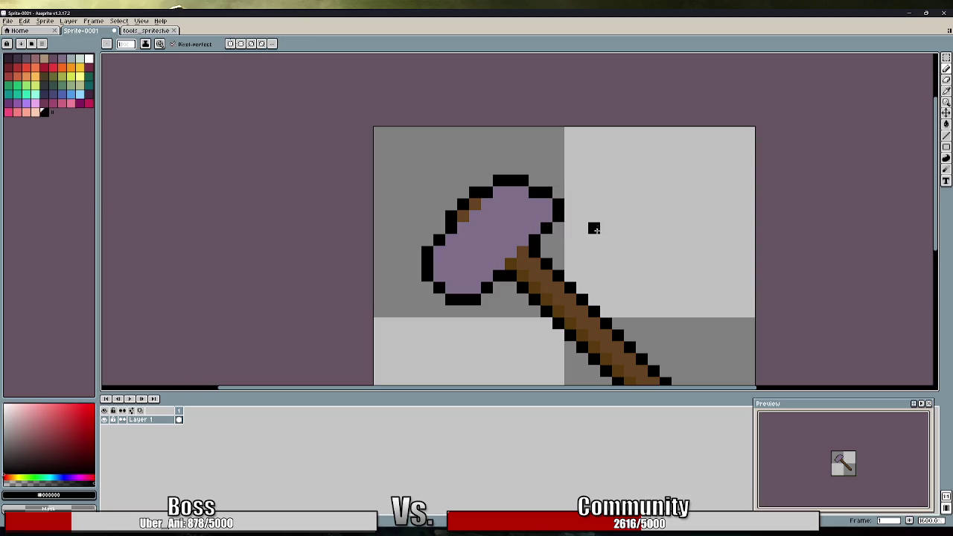
key(alt)
alt+click(544, 194)
alt+click(538, 180)
click(547, 192)
Add another black pixel to the top-right outline and fill the corner gap below with purple
scroll(558, 242, down, 1)
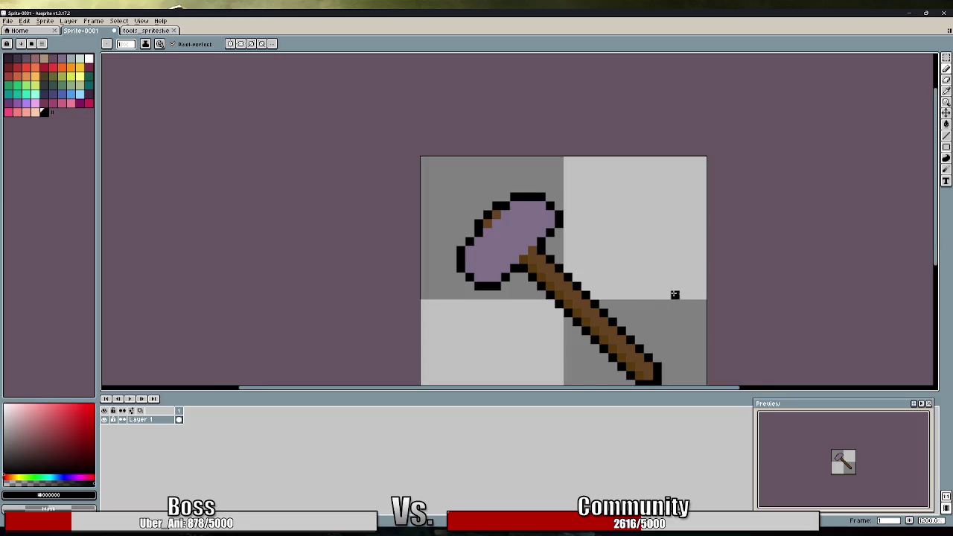
scroll(631, 286, down, 2)
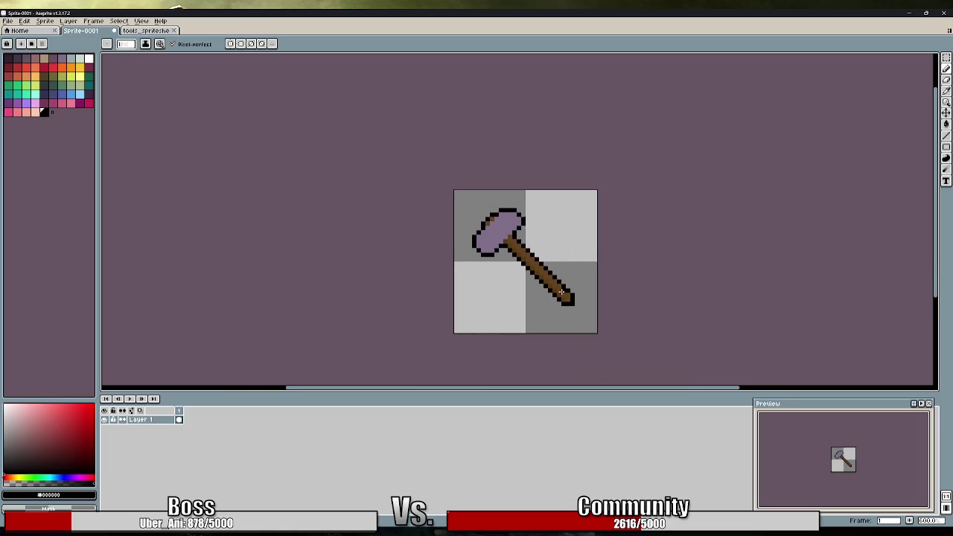
scroll(532, 266, up, 2)
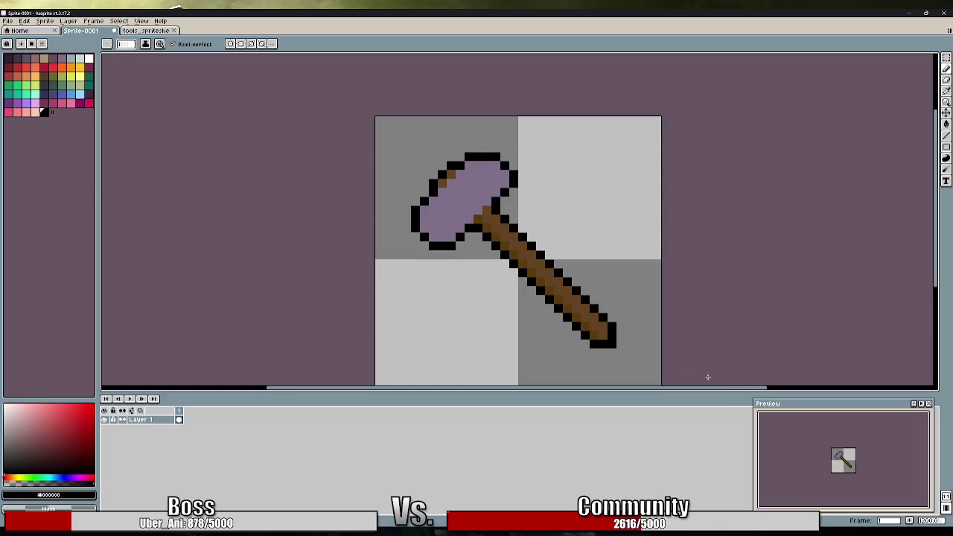
scroll(832, 465, up, 1)
scroll(833, 465, down, 1)
drag(521, 192, 545, 200)
scroll(500, 163, up, 1)
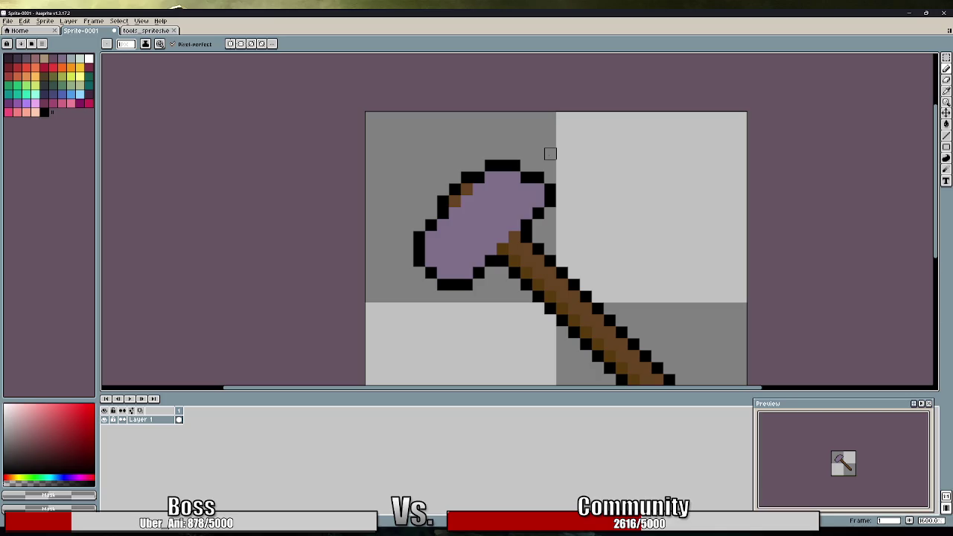
click(526, 177)
click(526, 166)
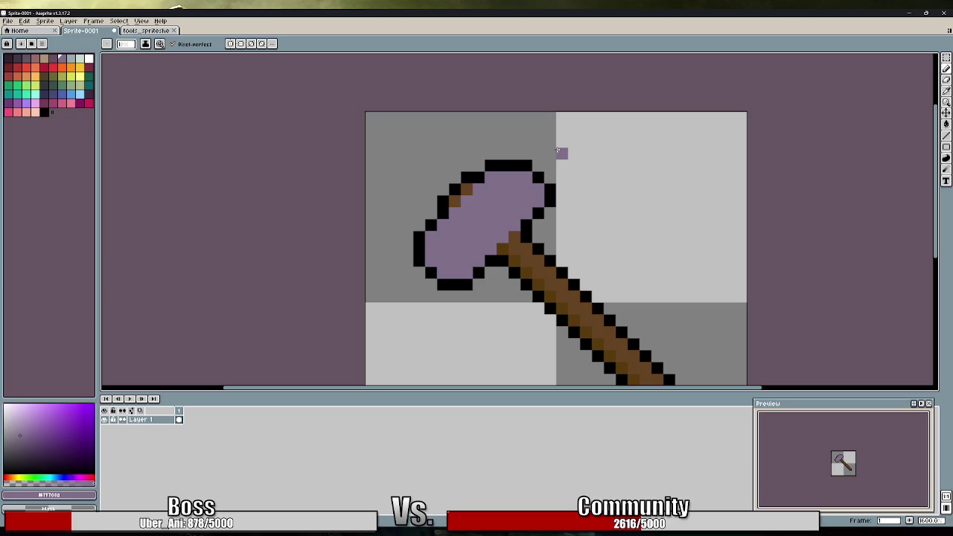
scroll(583, 243, down, 1)
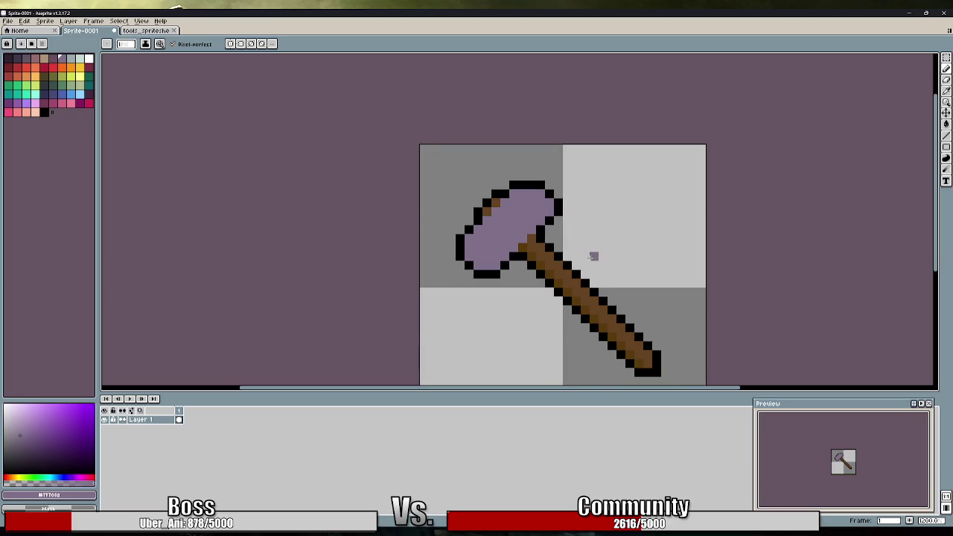
alt+click(532, 248)
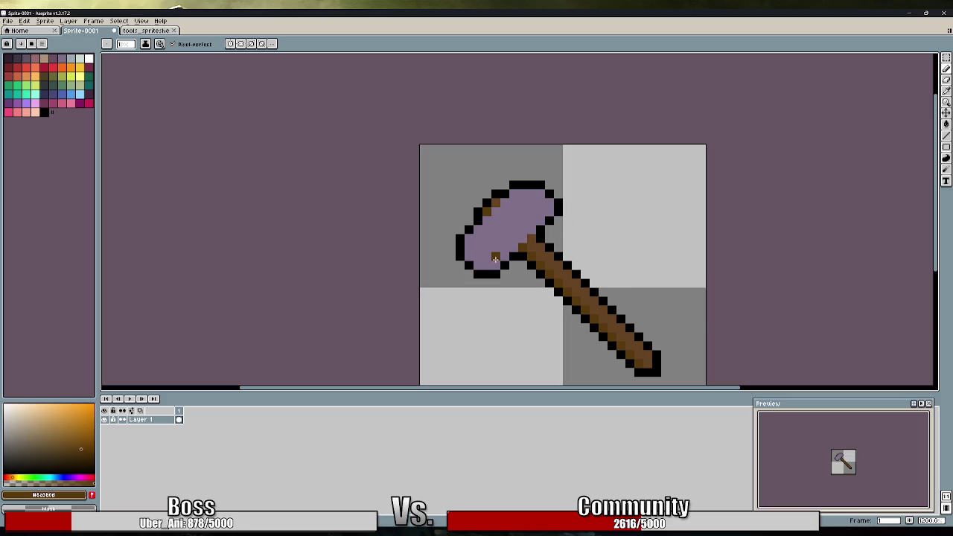
mouse_move(596, 256)
mouse_down()
mouse_move(533, 180)
mouse_move(532, 210)
mouse_move(654, 213)
mouse_move(481, 236)
mouse_up()
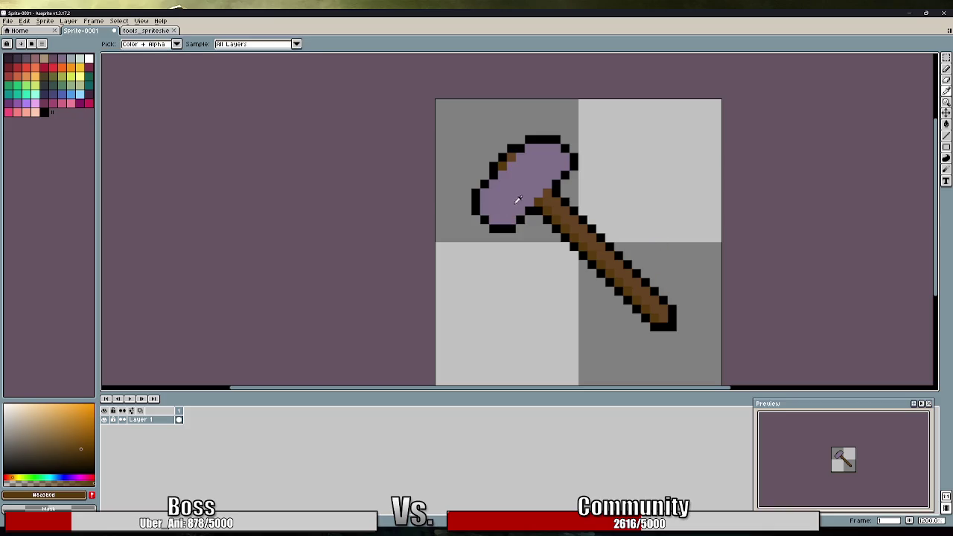
Paint darker purple shading along the hammer head's lower-left
click(145, 30)
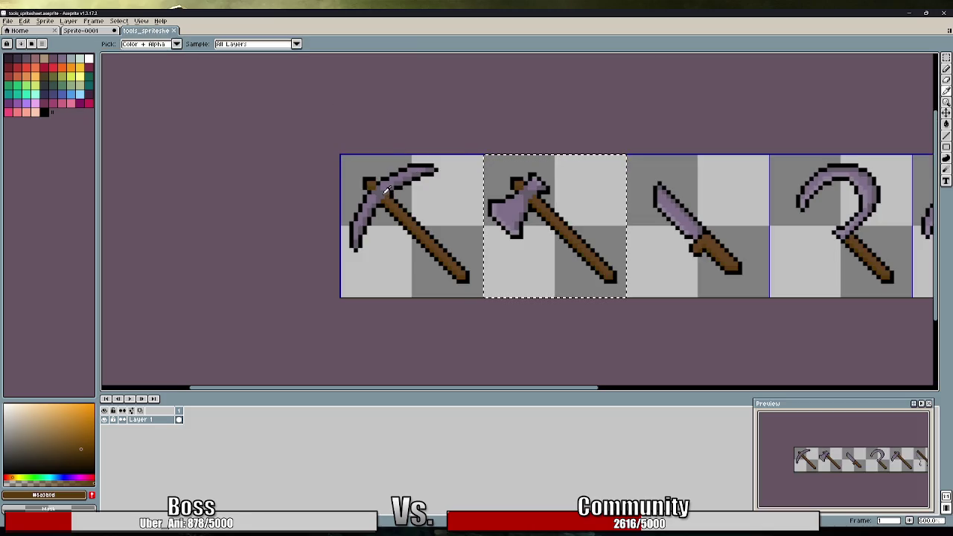
click(94, 31)
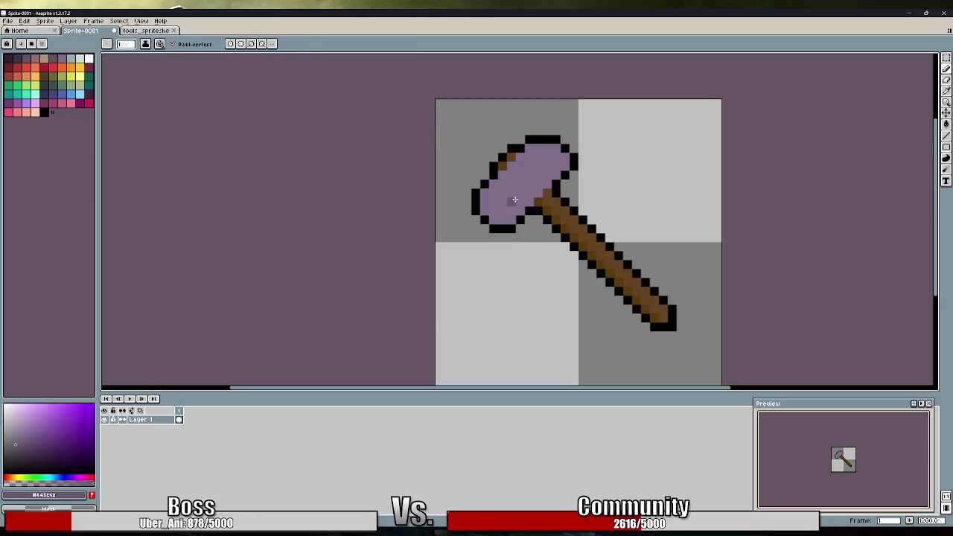
mouse_move(485, 192)
mouse_down()
mouse_move(498, 222)
mouse_move(514, 220)
mouse_move(519, 213)
mouse_move(490, 187)
mouse_up()
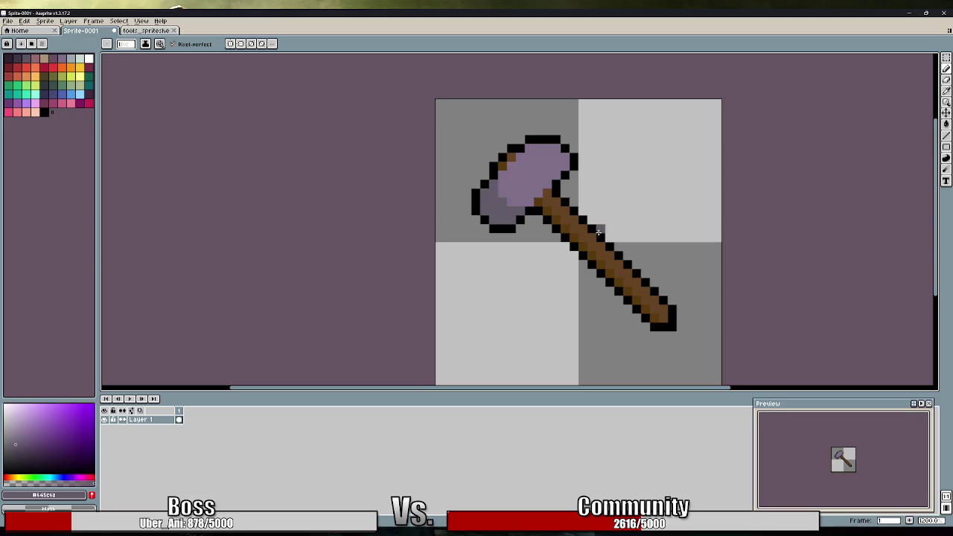
Paint a light purple highlight across the head's top, using the axe's colour from tools_spritesheet
click(149, 30)
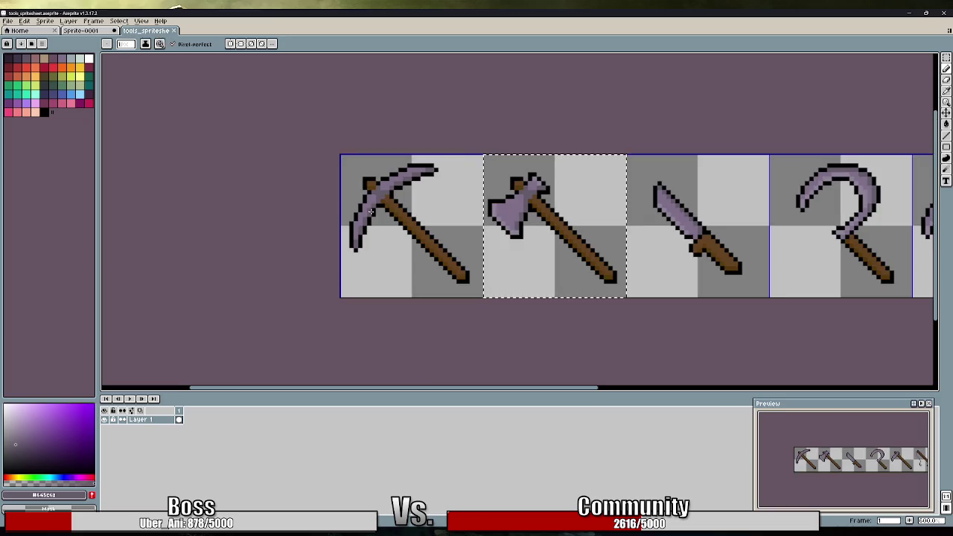
key(i)
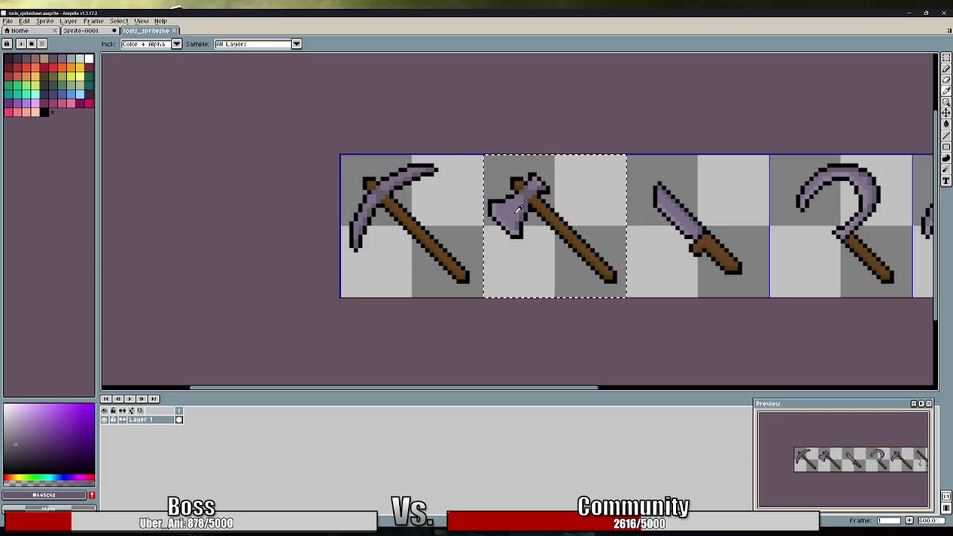
click(497, 206)
key(b)
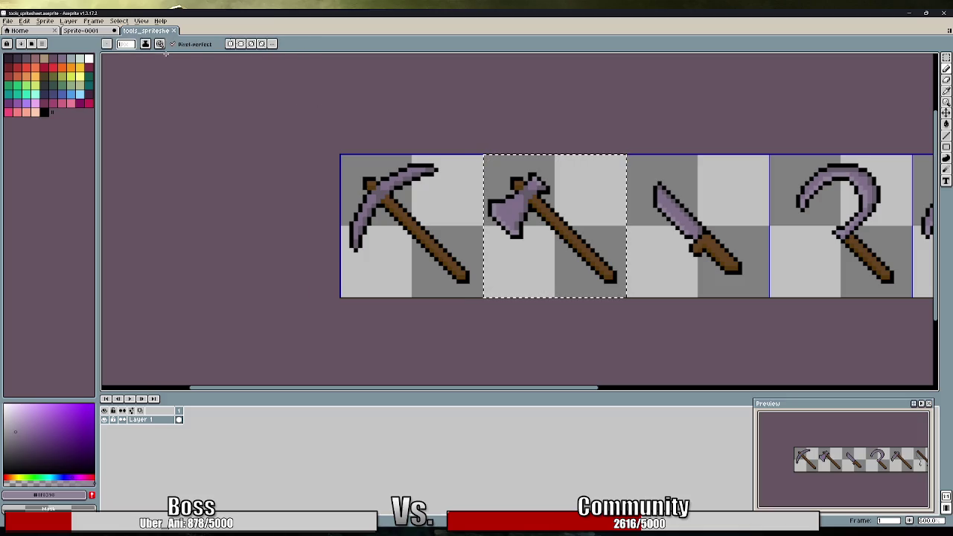
click(97, 32)
mouse_move(544, 149)
mouse_down()
mouse_move(526, 149)
mouse_move(566, 162)
mouse_move(552, 150)
mouse_move(538, 150)
mouse_move(554, 165)
mouse_up()
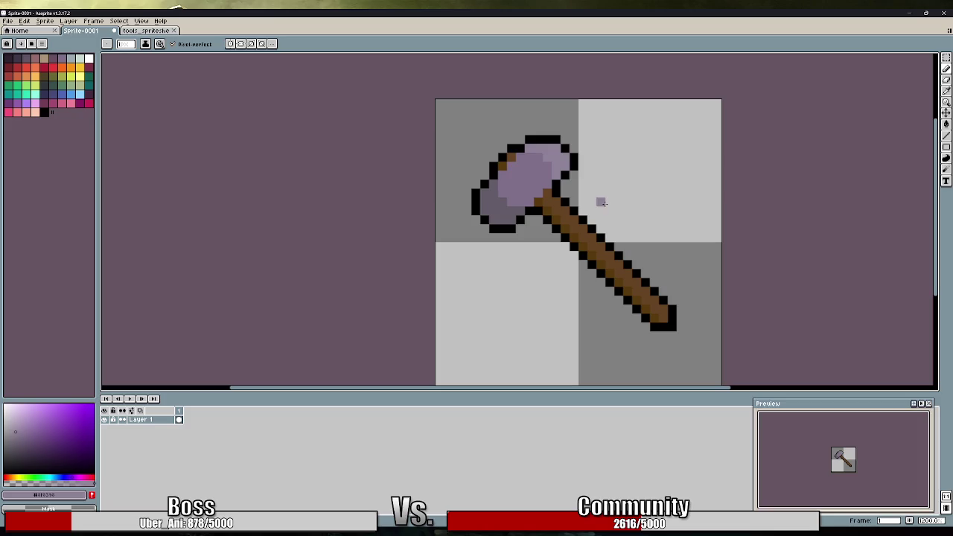
Erase the outline pixels at the handle's bottom tip
scroll(662, 228, down, 3)
scroll(558, 226, down, 1)
scroll(579, 213, down, 1)
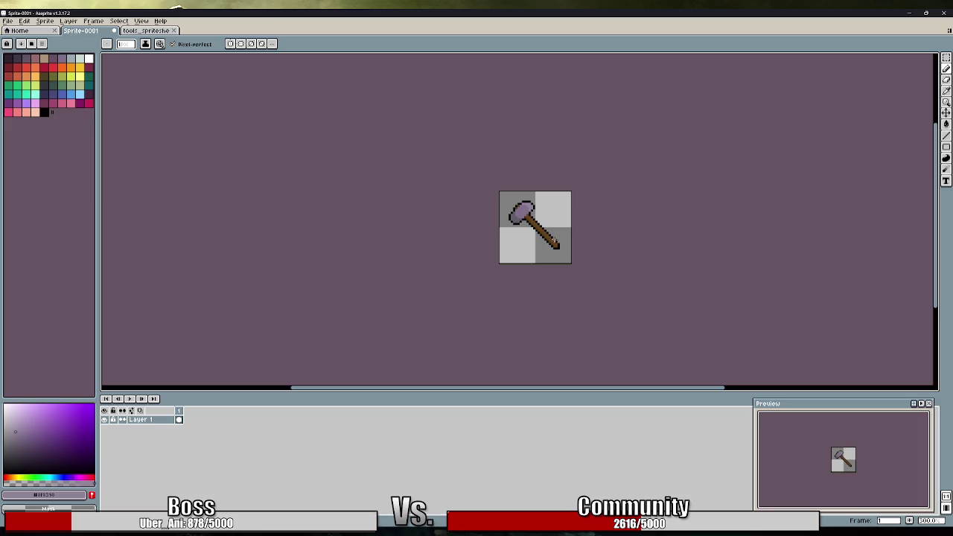
scroll(555, 239, up, 1)
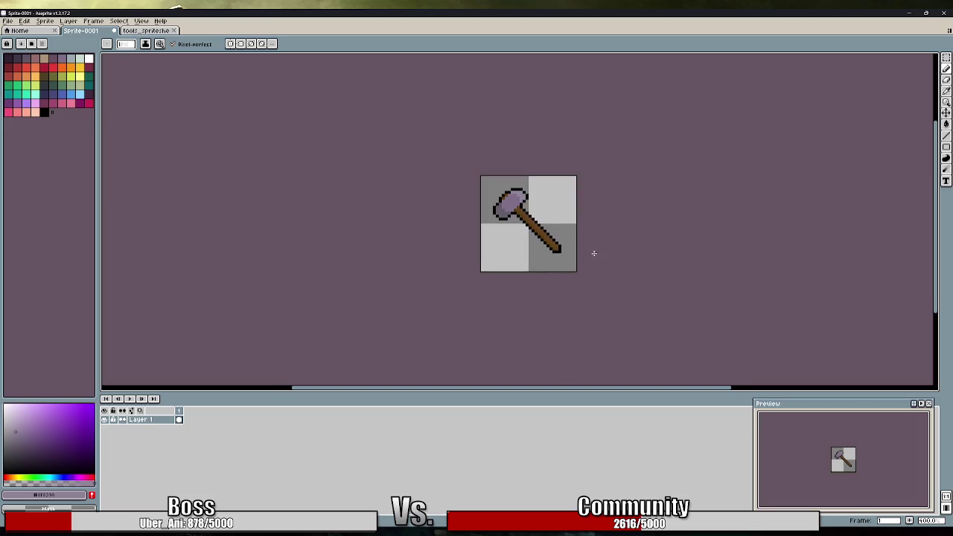
scroll(538, 229, up, 1)
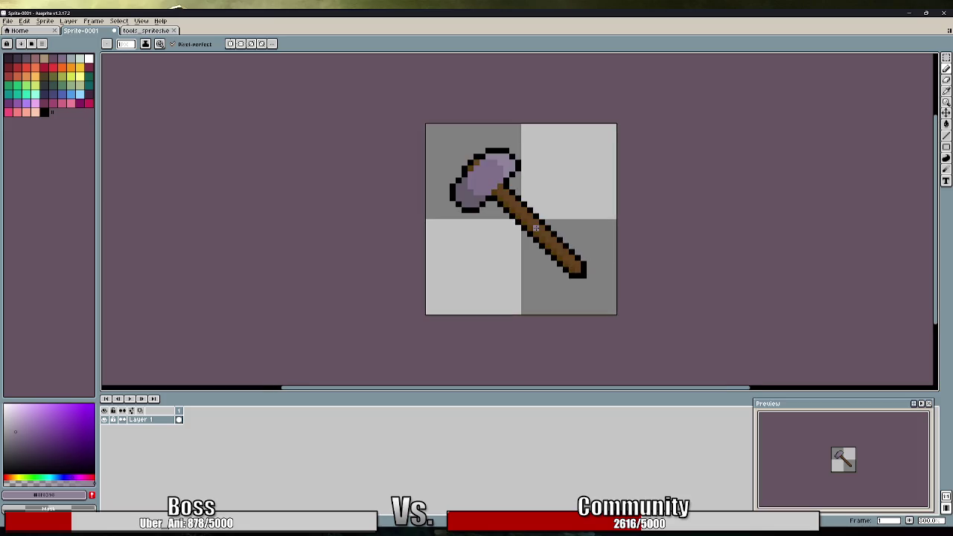
scroll(577, 249, up, 1)
key(e)
mouse_move(587, 268)
mouse_down()
mouse_move(586, 283)
mouse_move(550, 288)
mouse_up()
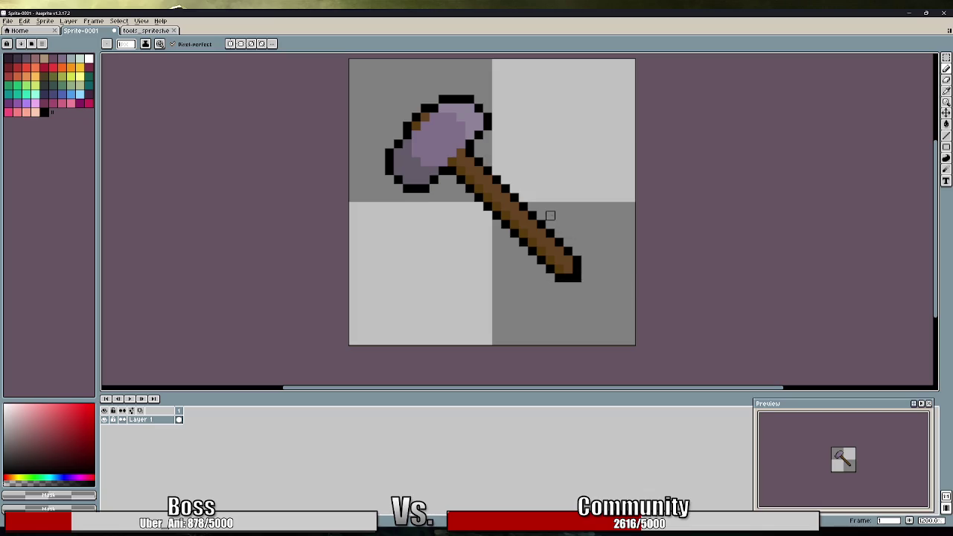
scroll(586, 206, down, 2)
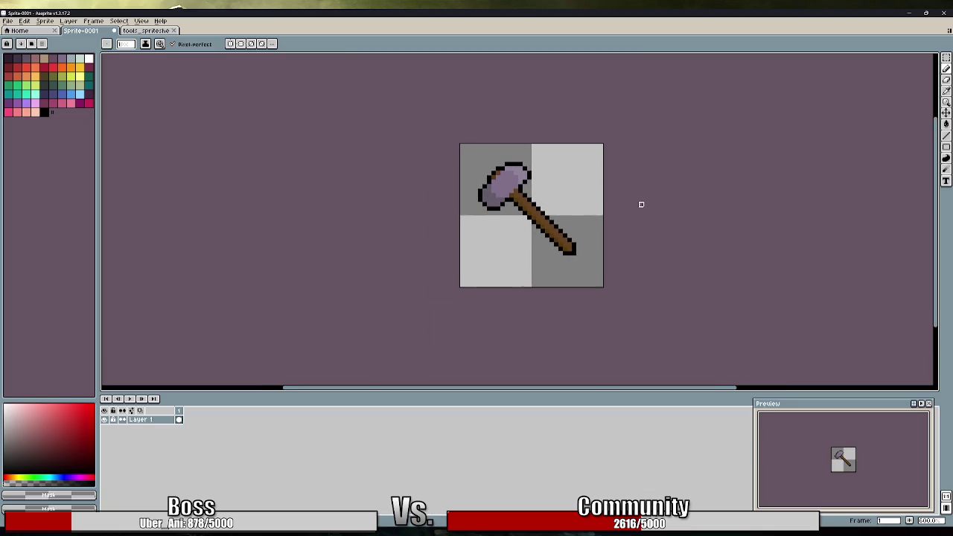
Shift the whole hammer sprite down one pixel and deselect
click(947, 59)
drag(462, 146, 609, 280)
key(ctrl+a)
drag(554, 223, 552, 228)
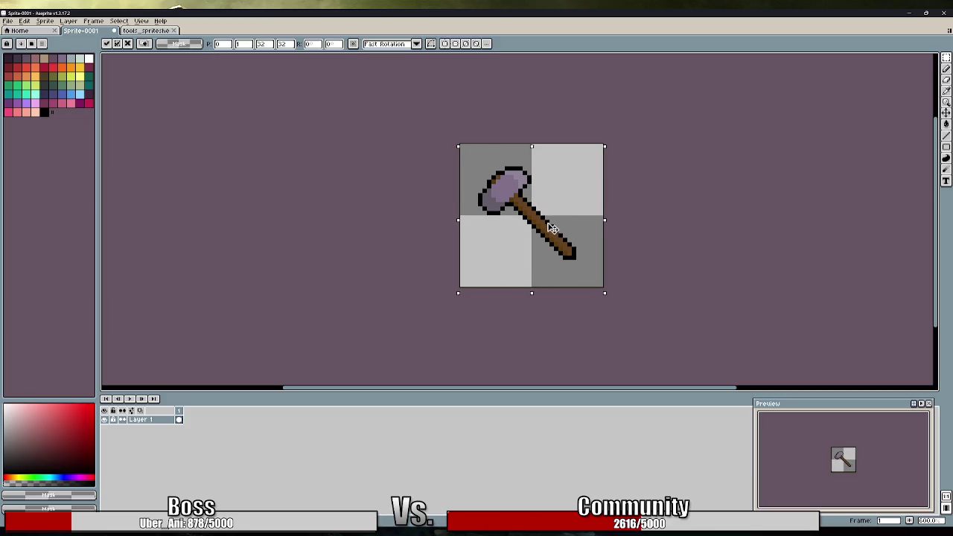
click(626, 237)
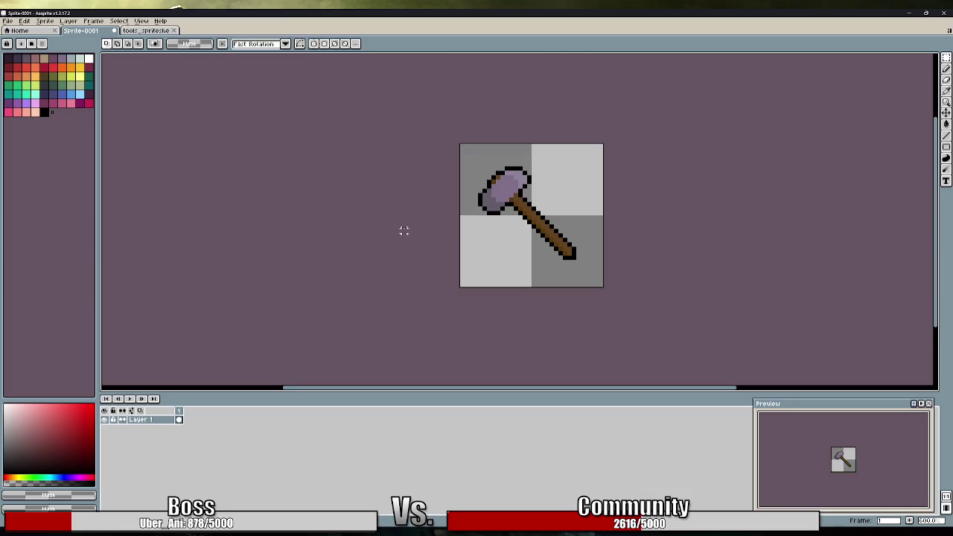
Save the sprite as dismantle_hammer and export it as dismantle_hammer.png
click(7, 21)
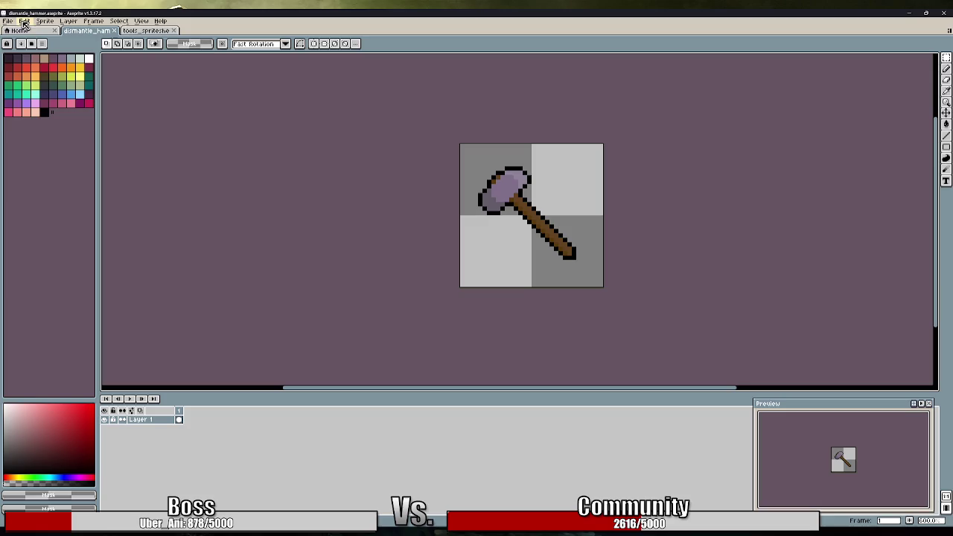
click(9, 21)
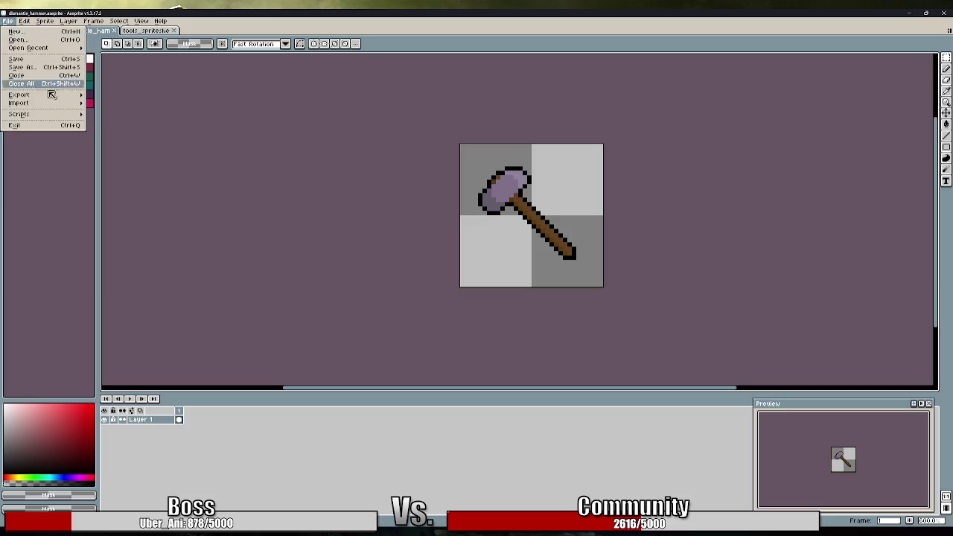
mouse_move(30, 94)
click(126, 96)
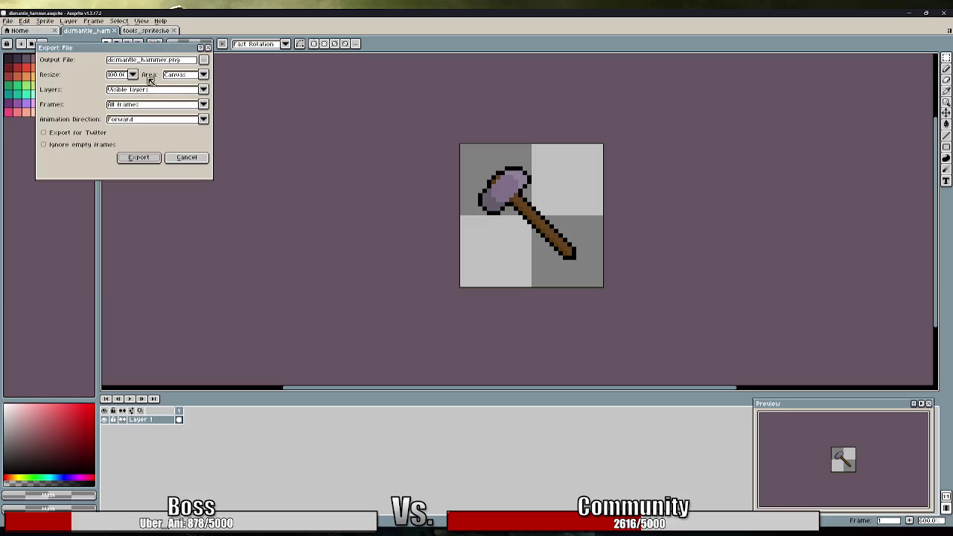
click(149, 159)
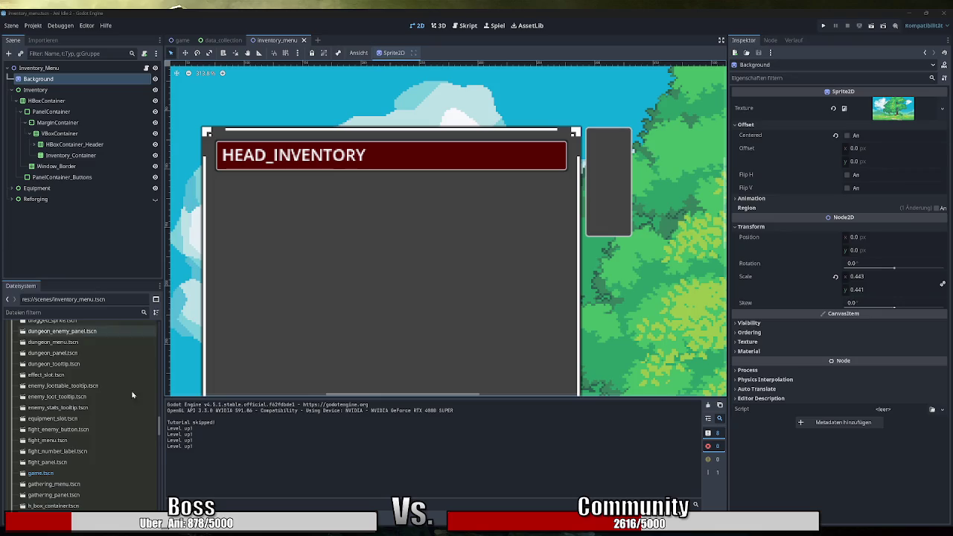
Collapse the enemies folder, open res://assets/items/, and select PanelContainer_Buttons
scroll(73, 365, up, 15)
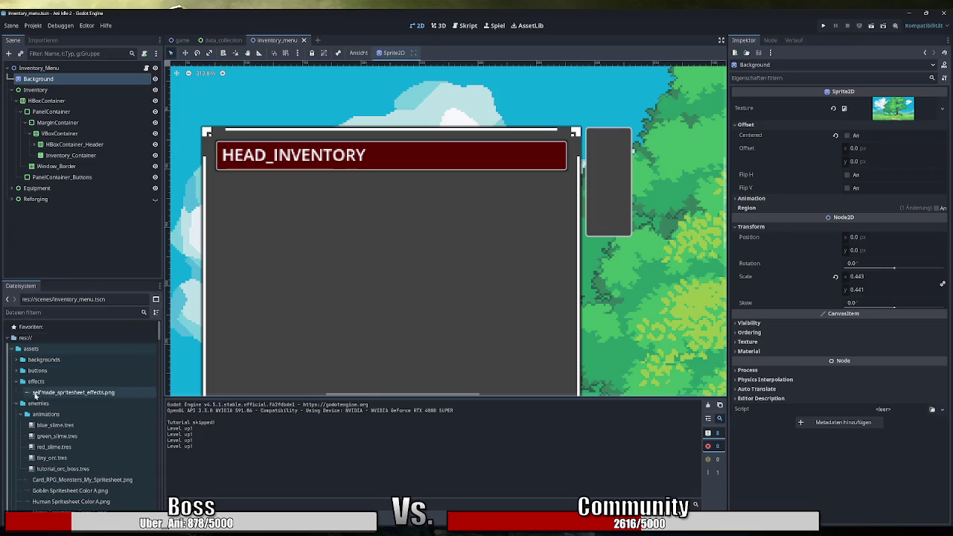
click(23, 415)
click(21, 403)
click(35, 414)
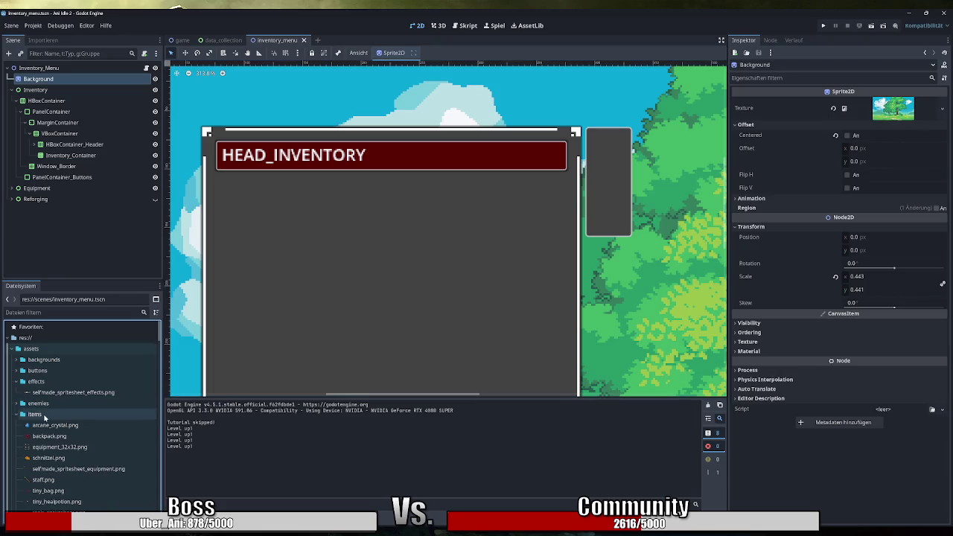
scroll(74, 419, down, 1)
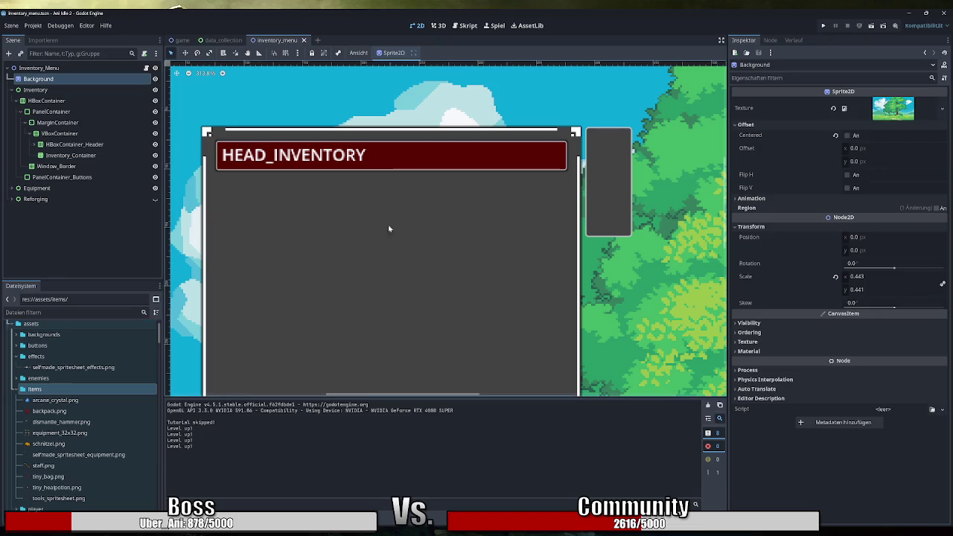
click(81, 179)
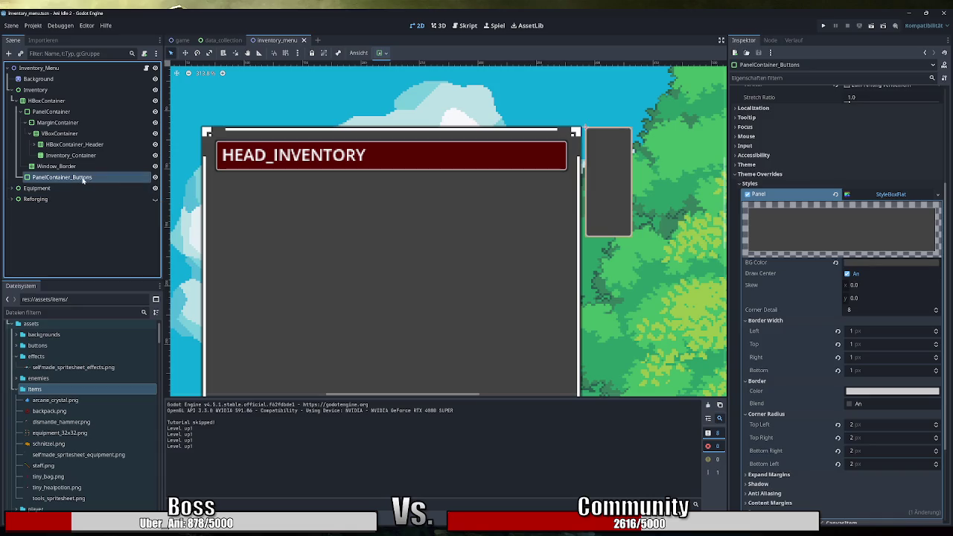
click(8, 52)
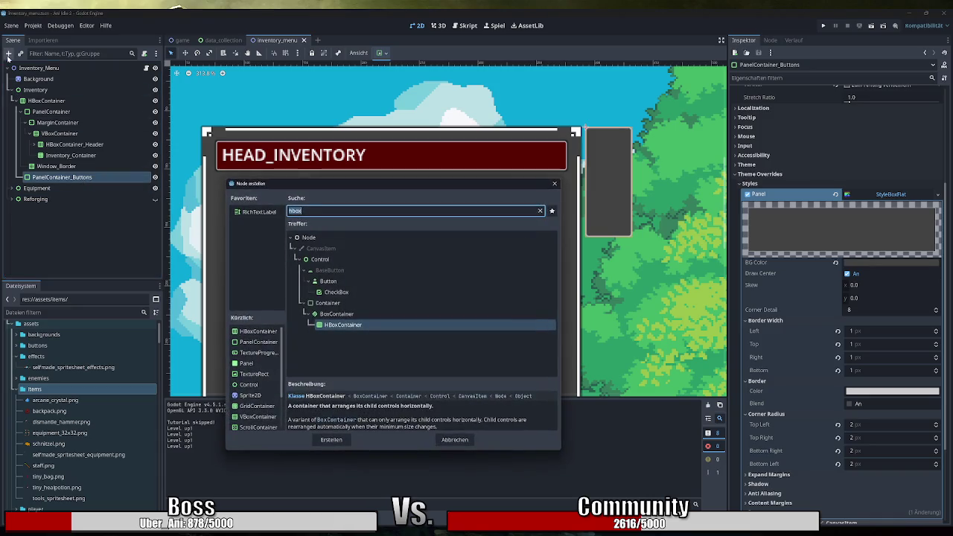
Search 'button' and add a TextureButton under PanelContainer_Buttons
text(button)
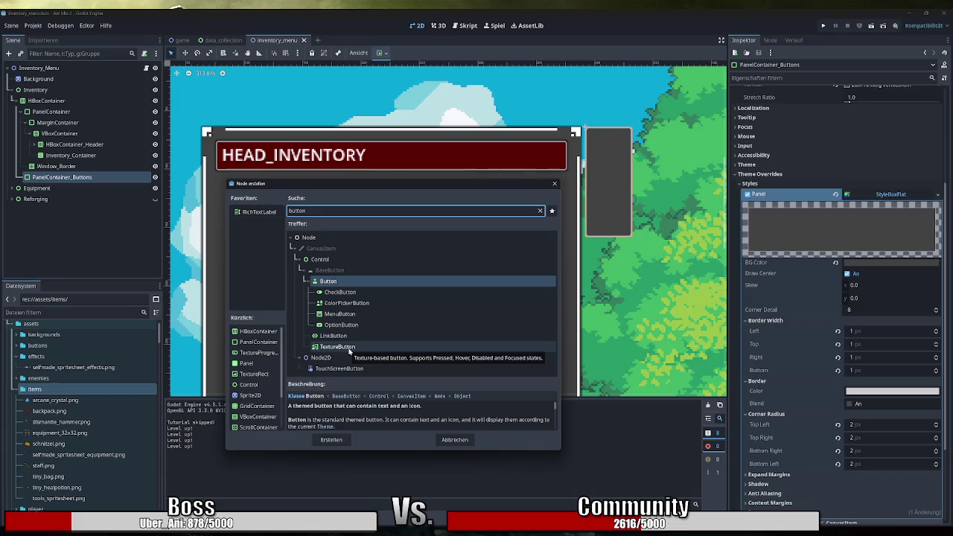
double_click(339, 347)
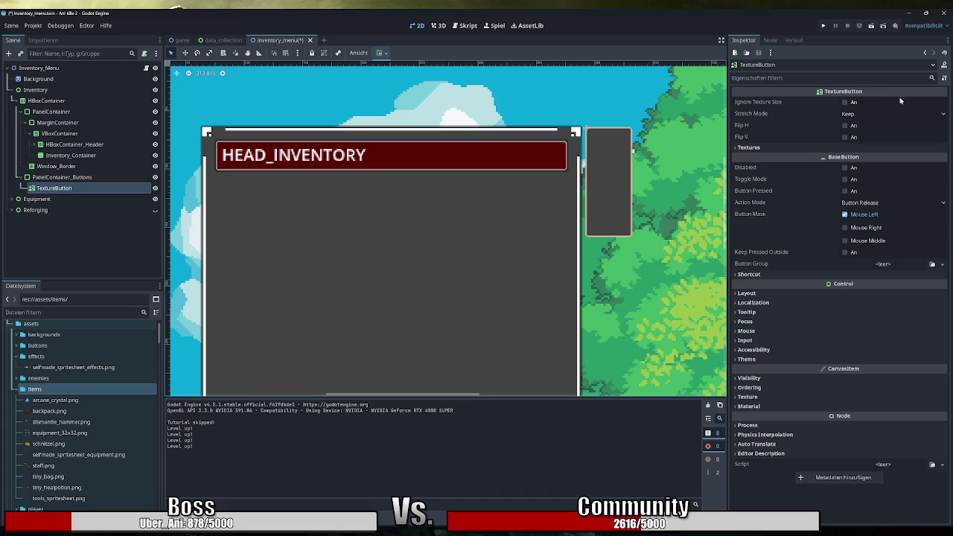
click(804, 148)
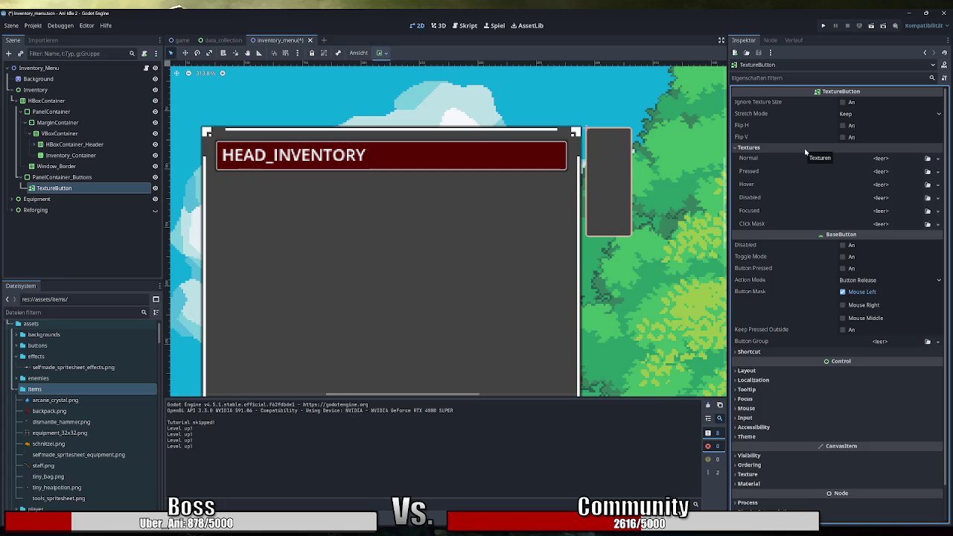
Set the TextureButton's Normal texture to a new AtlasTexture using dismantle_hammer.png
click(905, 157)
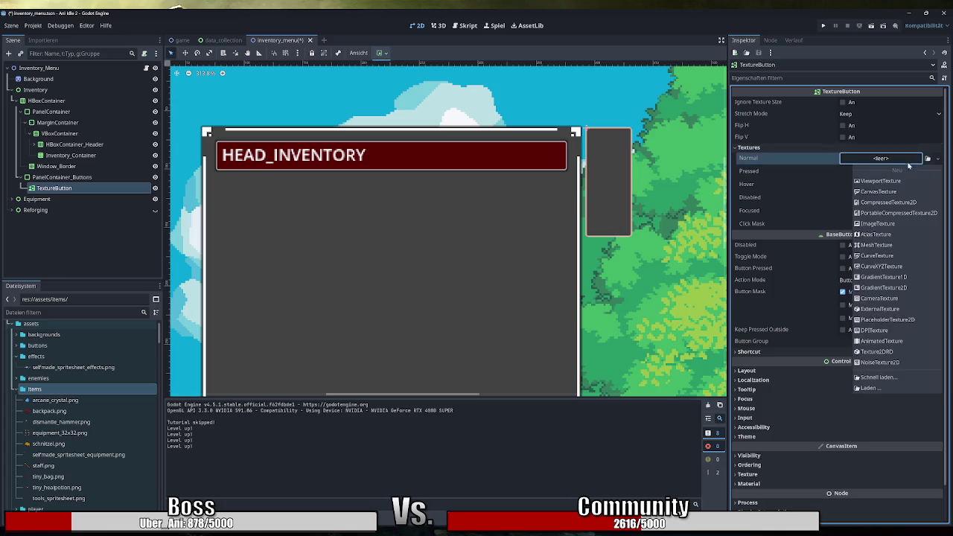
click(878, 234)
click(886, 159)
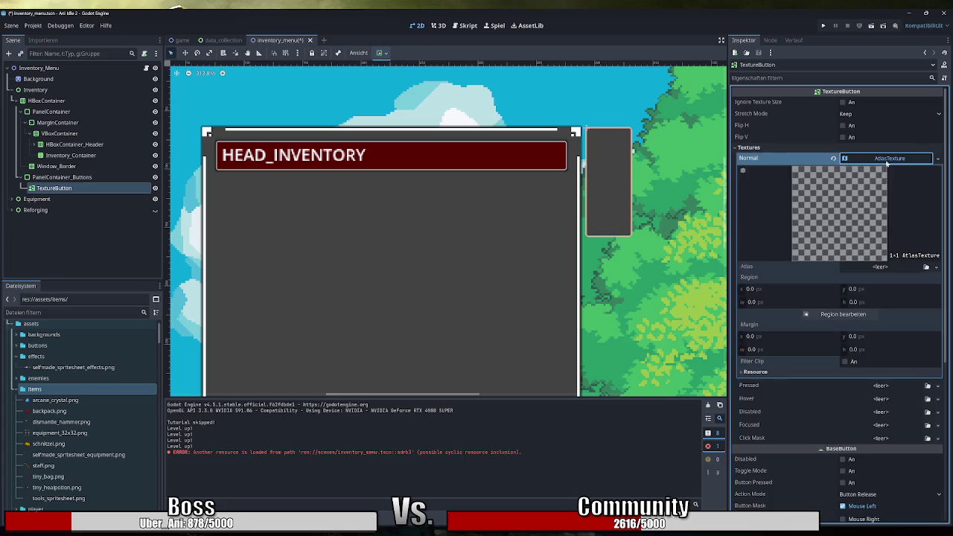
click(885, 267)
click(873, 486)
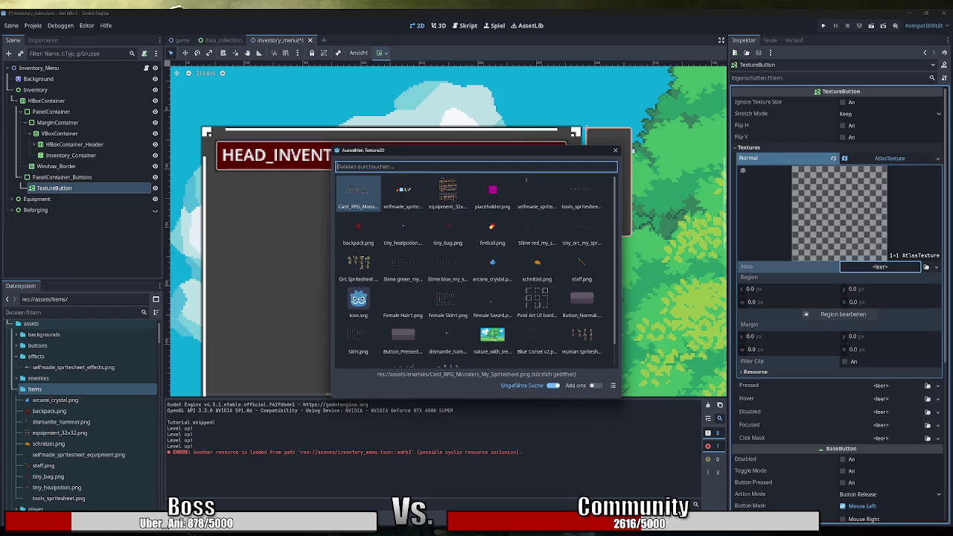
text(ham)
double_click(353, 202)
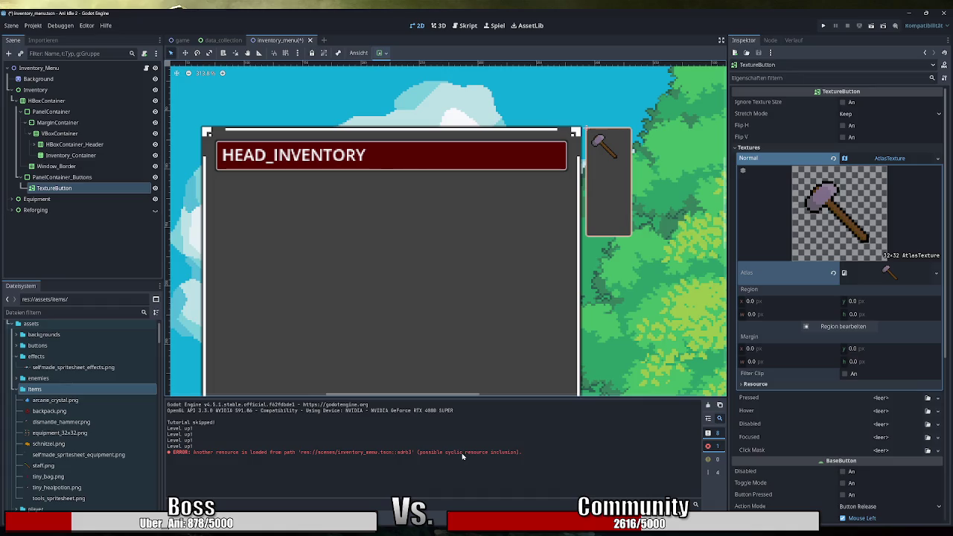
click(719, 406)
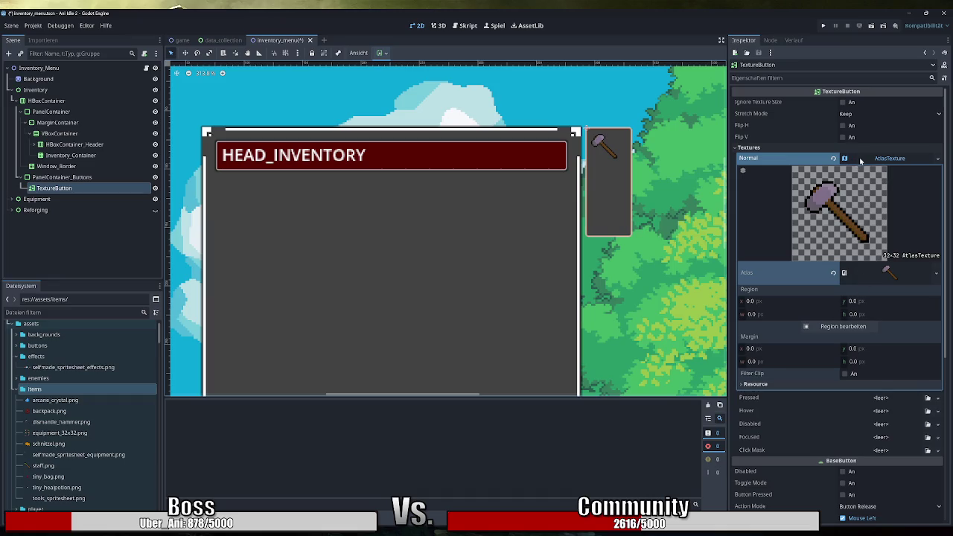
Collapse the AtlasTexture details, then start and cancel adding a Panel under PanelContainer_Buttons
click(894, 159)
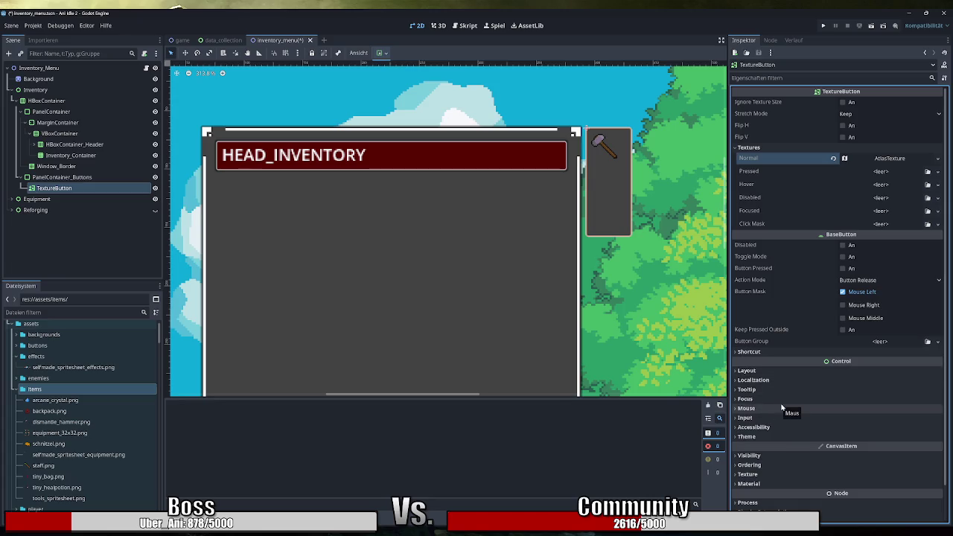
click(74, 179)
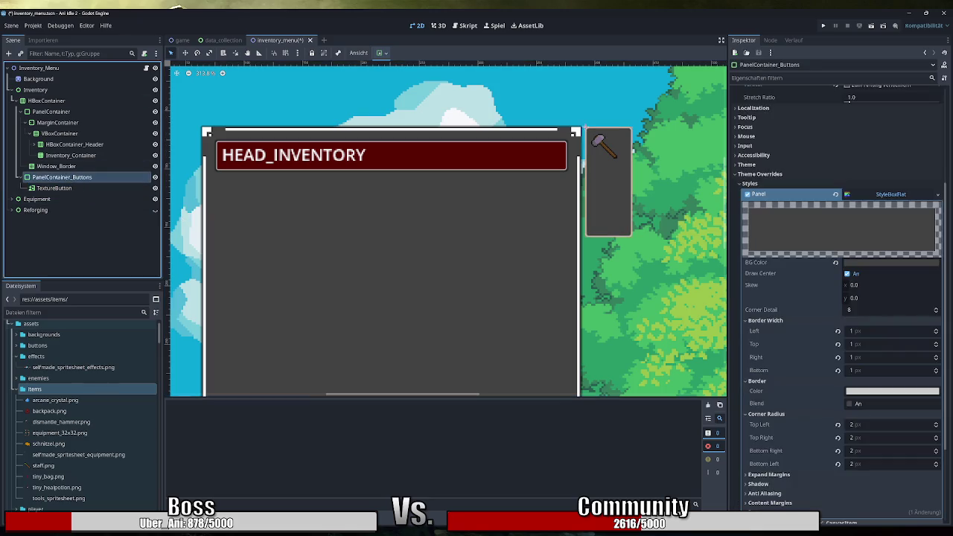
click(8, 53)
text(panel)
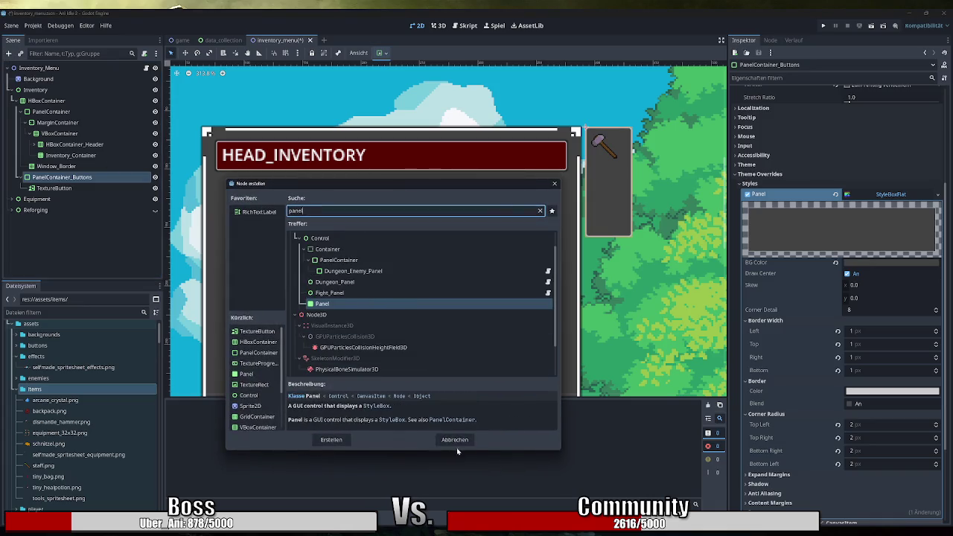
click(458, 443)
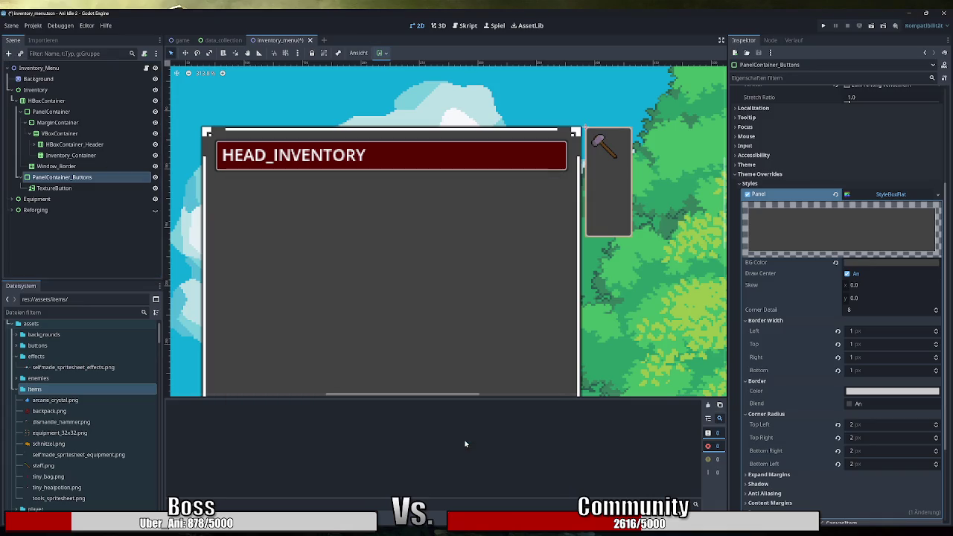
scroll(825, 419, down, 3)
scroll(790, 282, up, 5)
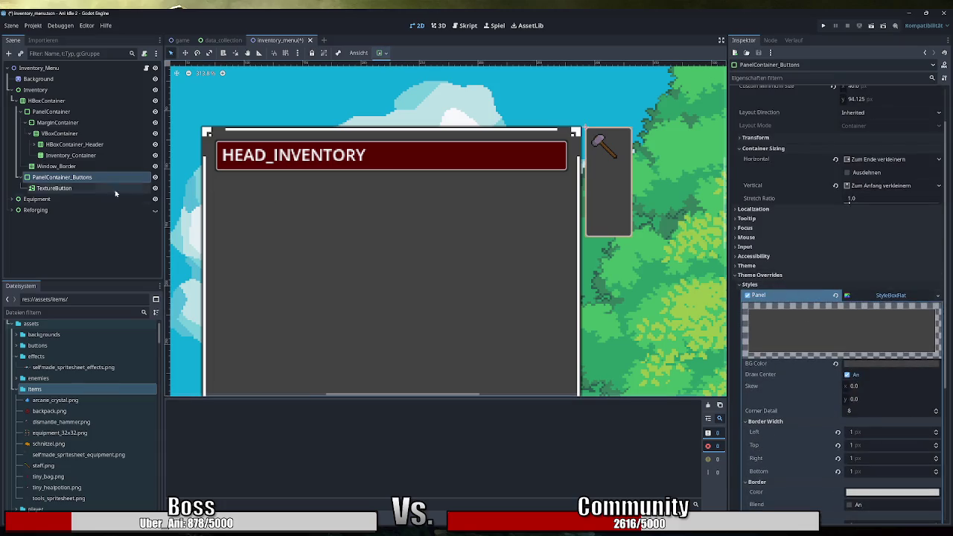
Assign a New Theme resource to the TextureButton's Control > Theme property
click(54, 188)
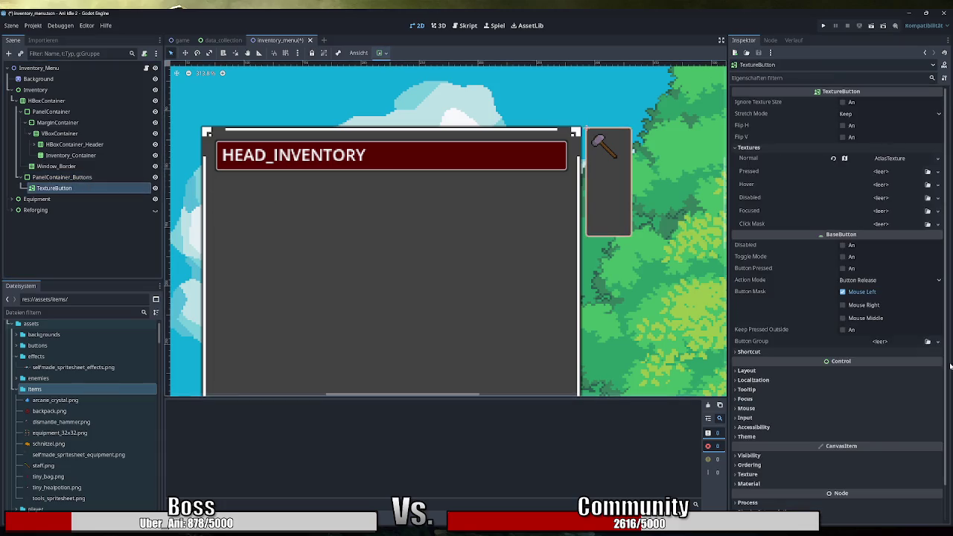
click(804, 436)
scroll(888, 391, down, 2)
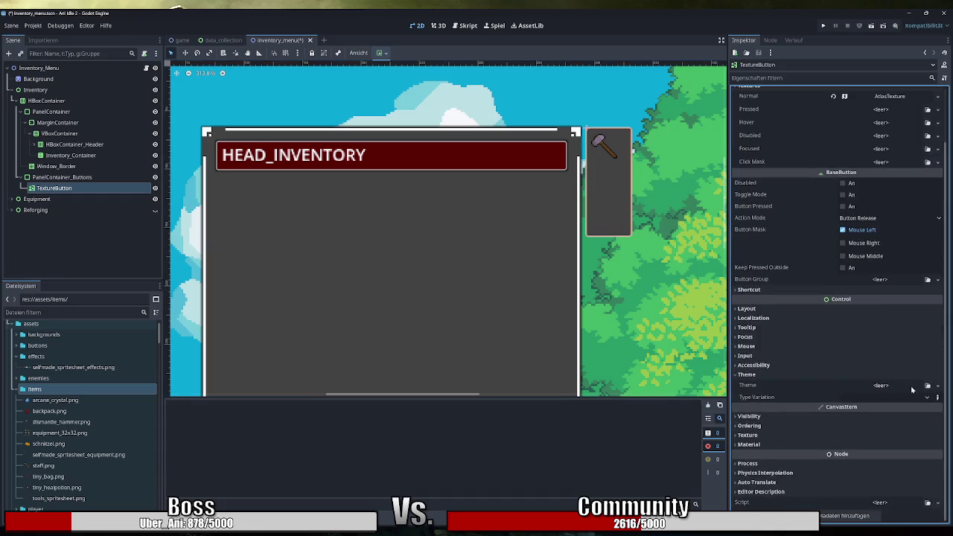
click(913, 388)
click(916, 415)
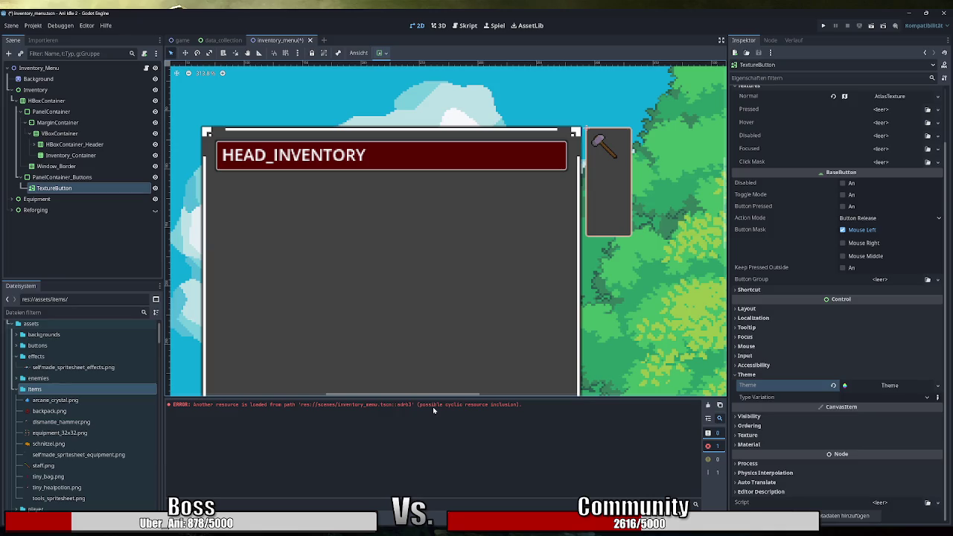
Clear the TextureButton's Theme resource, then undo to restore it
right_click(910, 386)
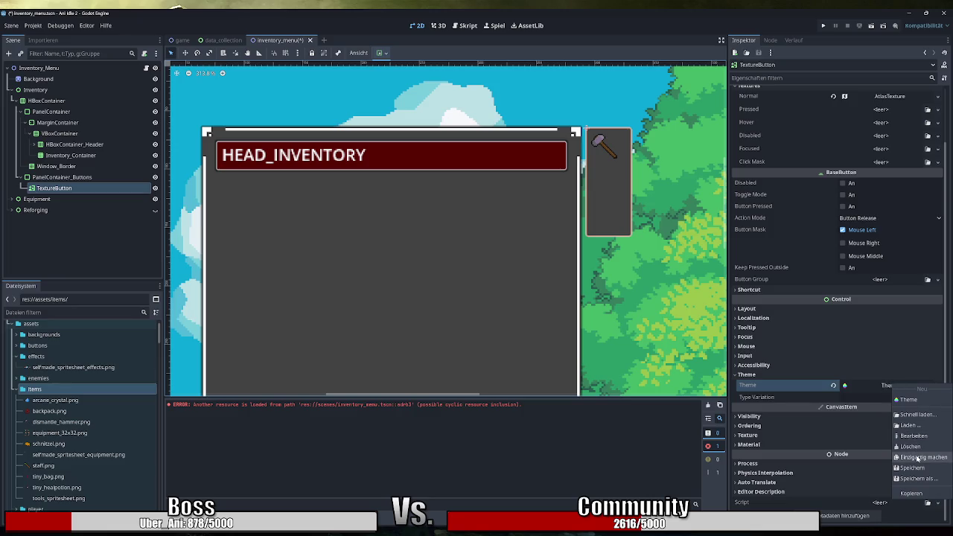
click(857, 384)
click(833, 385)
key(ctrl+z)
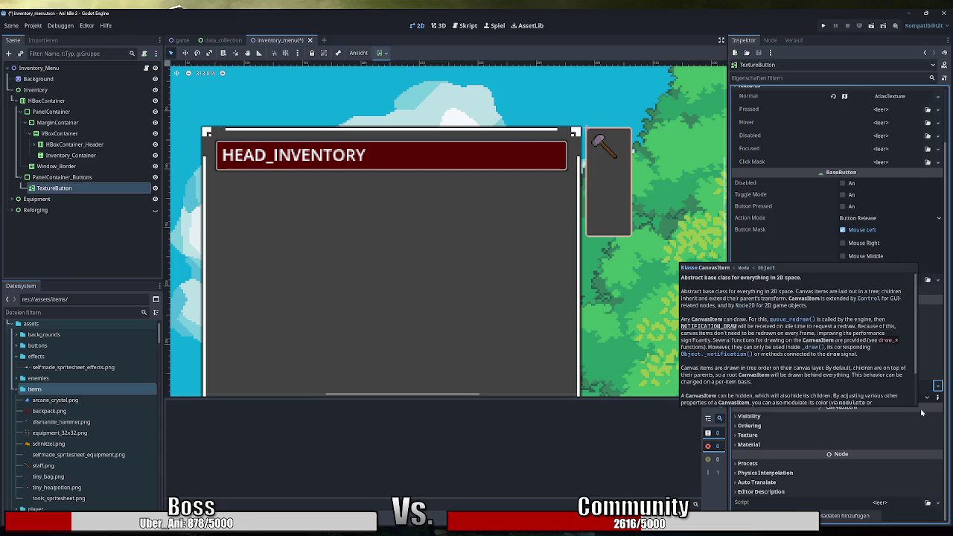
Open the Theme in the theme editor and cancel adding a Button type
click(886, 385)
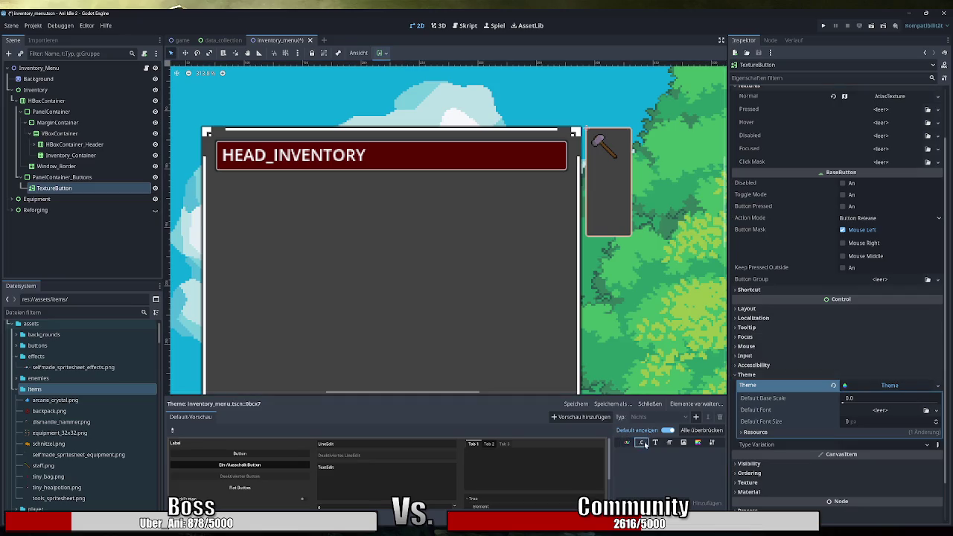
click(695, 417)
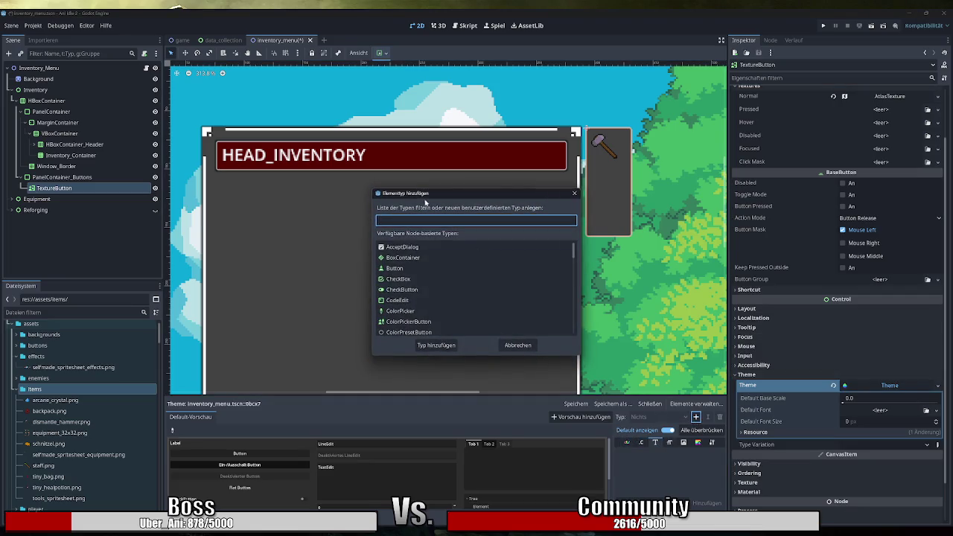
text(button)
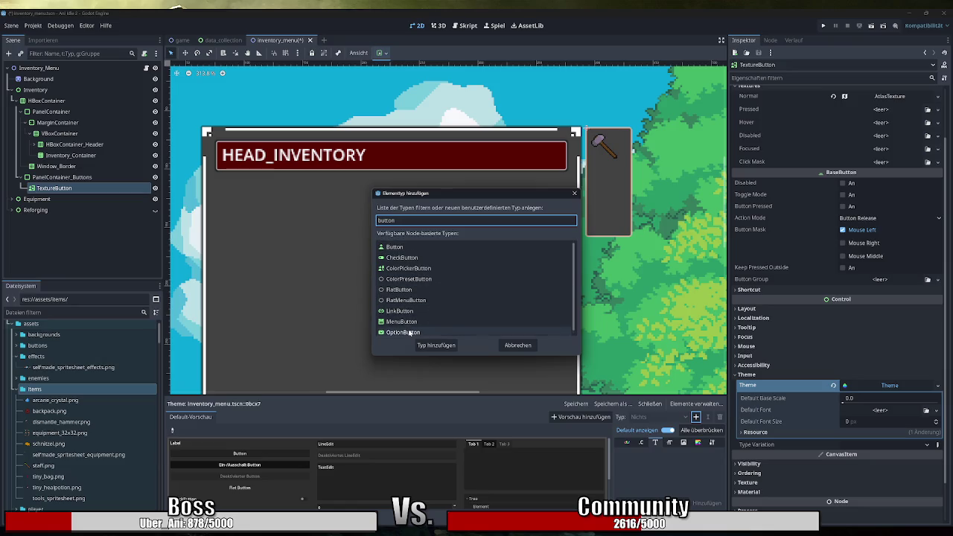
scroll(410, 331, down, 1)
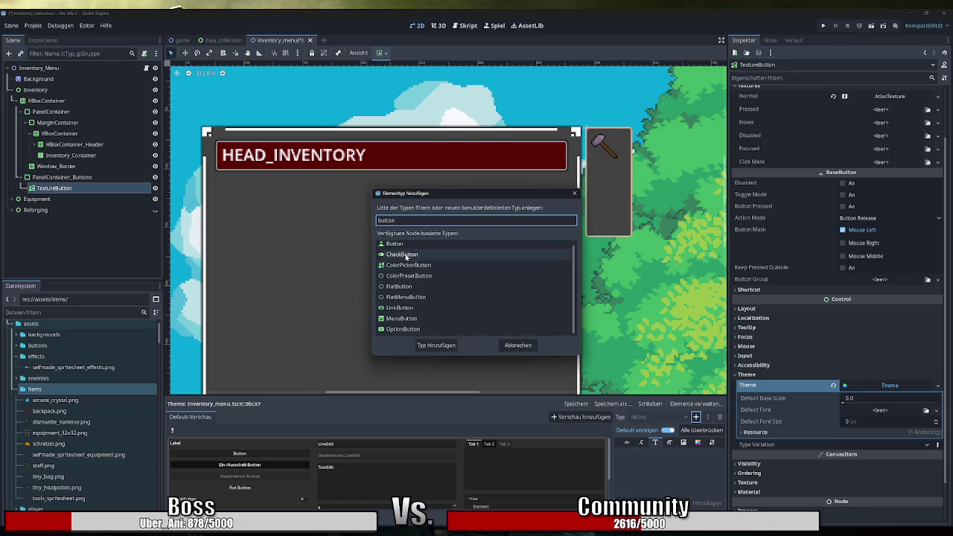
click(517, 345)
Clear the TextureButton's Theme slot back to empty and reselect PanelContainer_Buttons
click(833, 385)
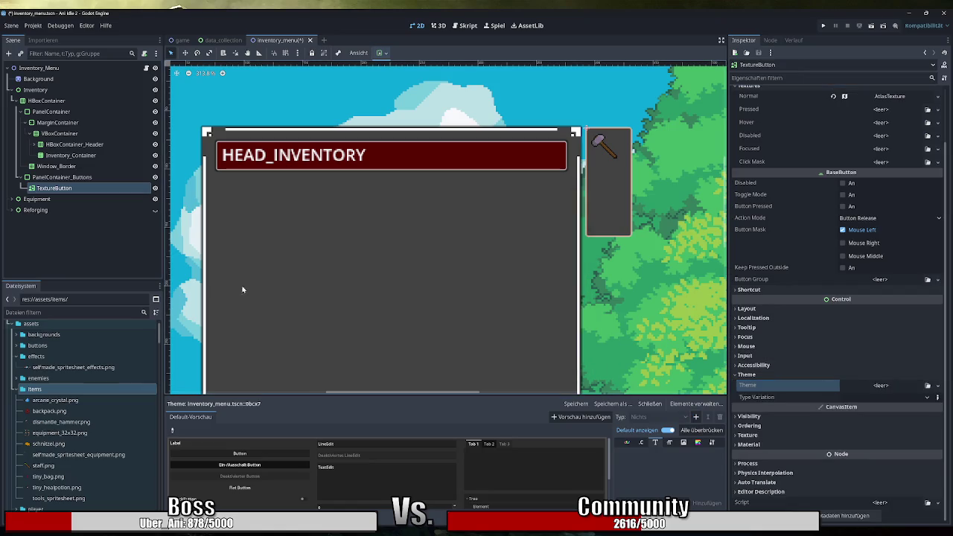
click(76, 189)
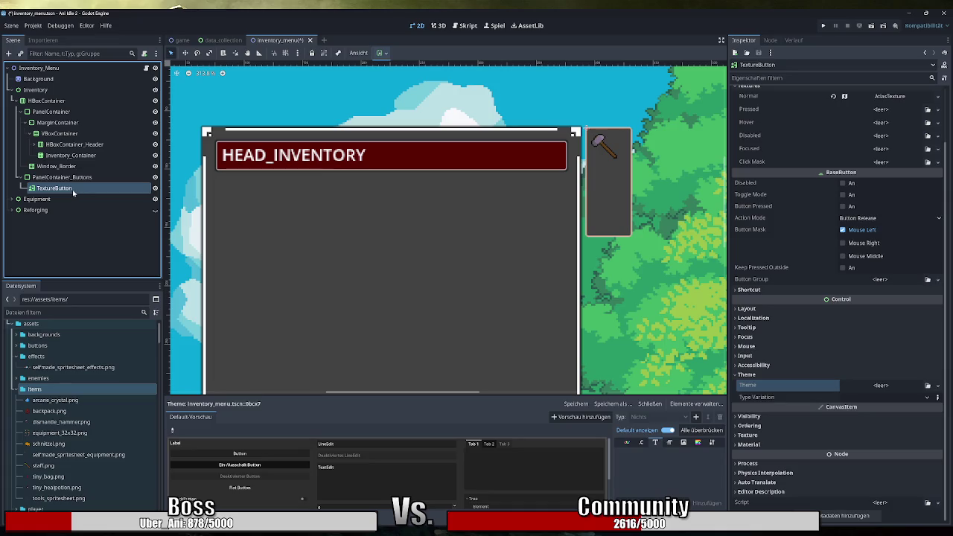
click(74, 177)
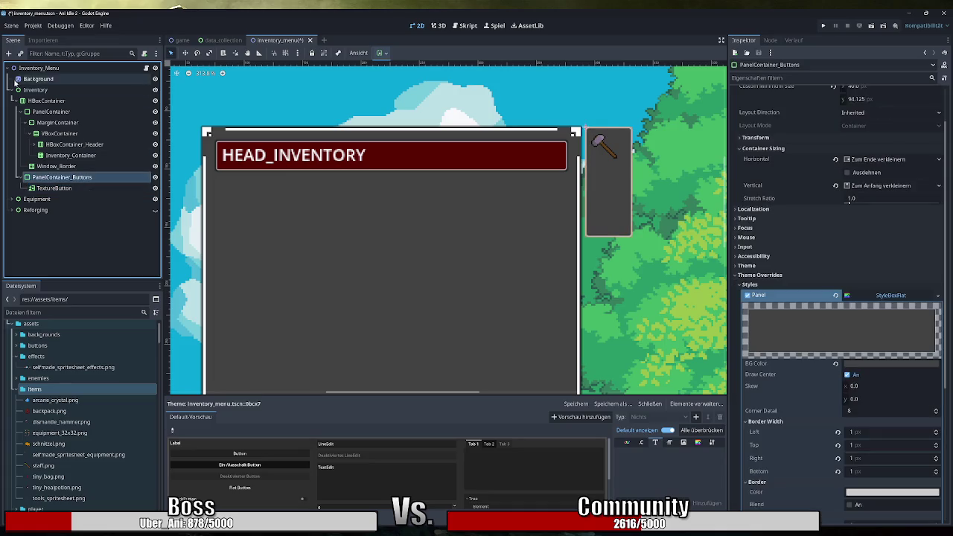
Add a Panel under PanelContainer_Buttons, move TextureButton into it, and change it to PanelContainer
click(9, 53)
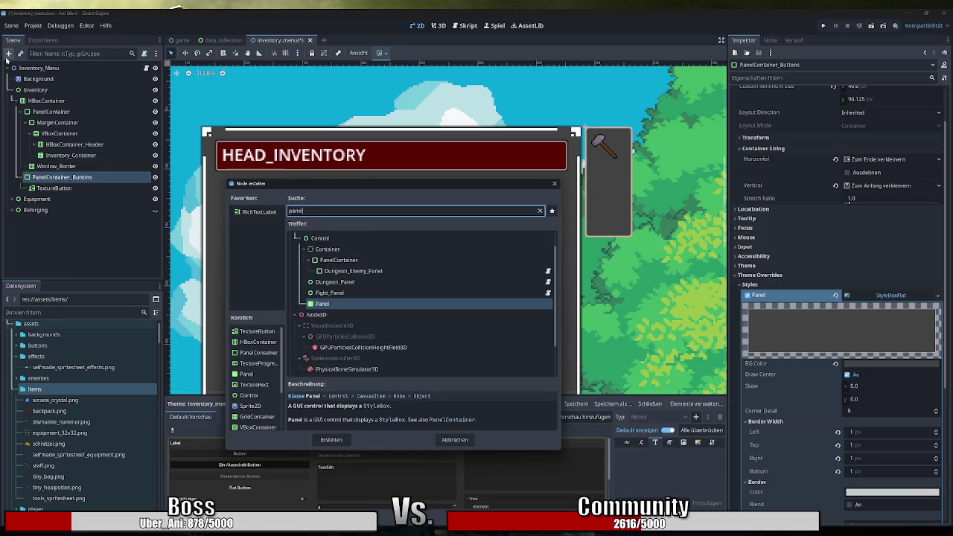
key(Return)
drag(54, 187, 56, 194)
right_click(57, 188)
click(119, 307)
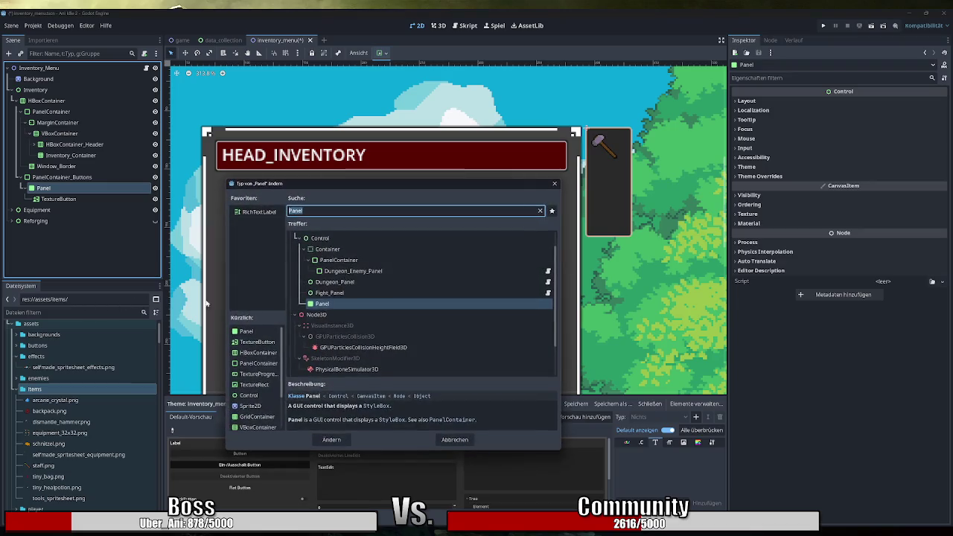
double_click(347, 260)
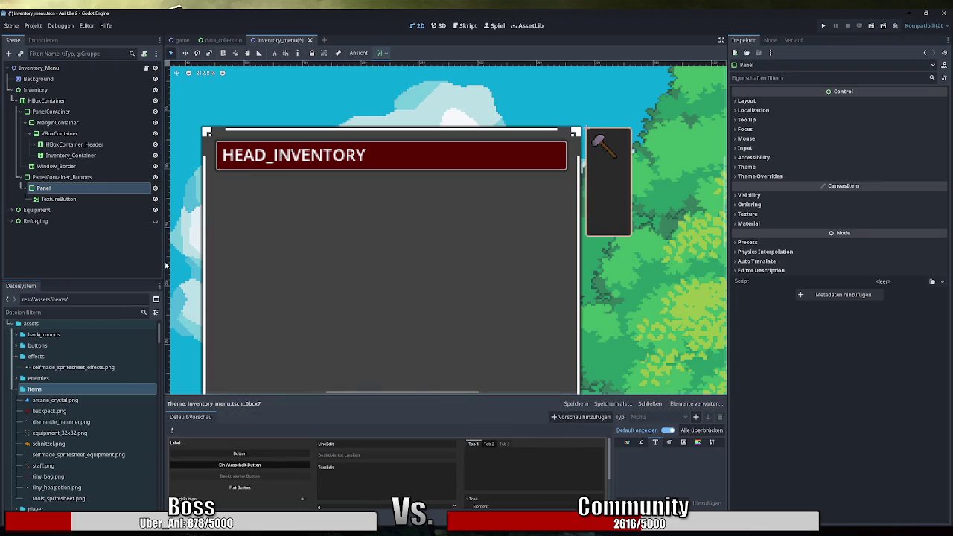
Give the panel a StyleBoxFlat style override with a fully transparent background
click(803, 178)
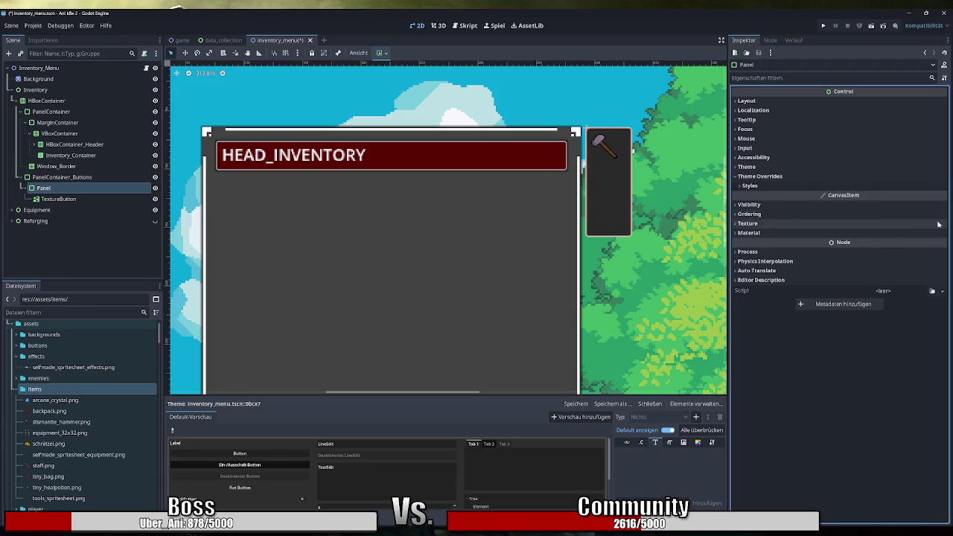
click(808, 185)
click(942, 197)
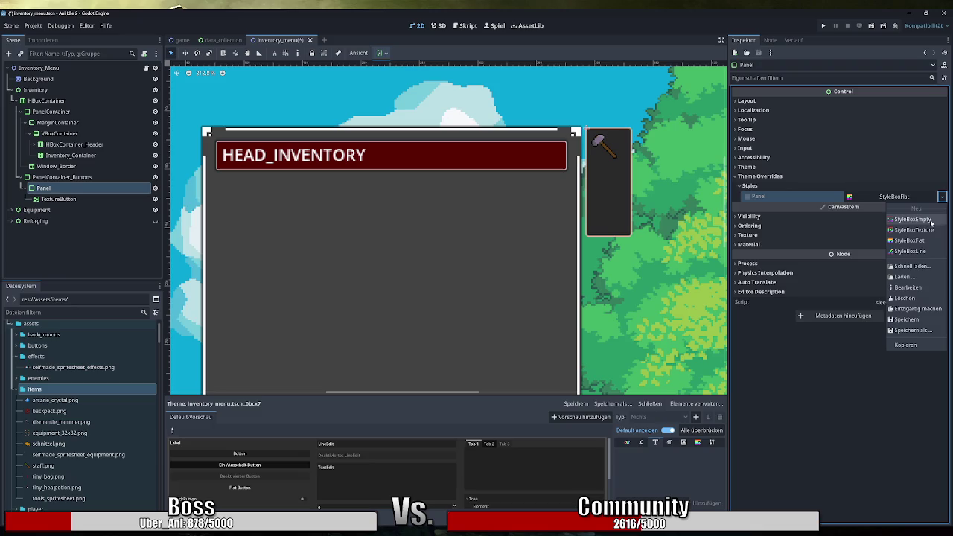
click(928, 242)
click(891, 265)
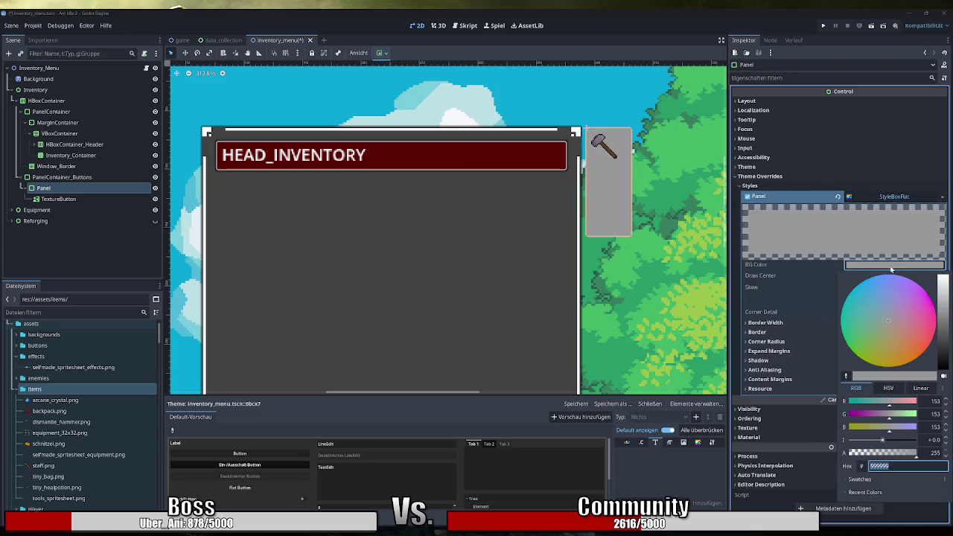
drag(884, 451, 812, 456)
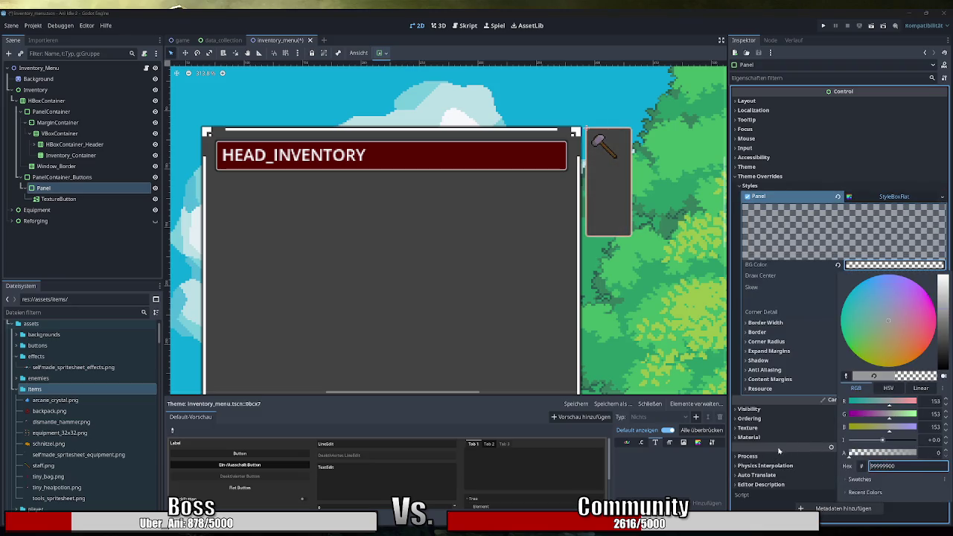
key(Escape)
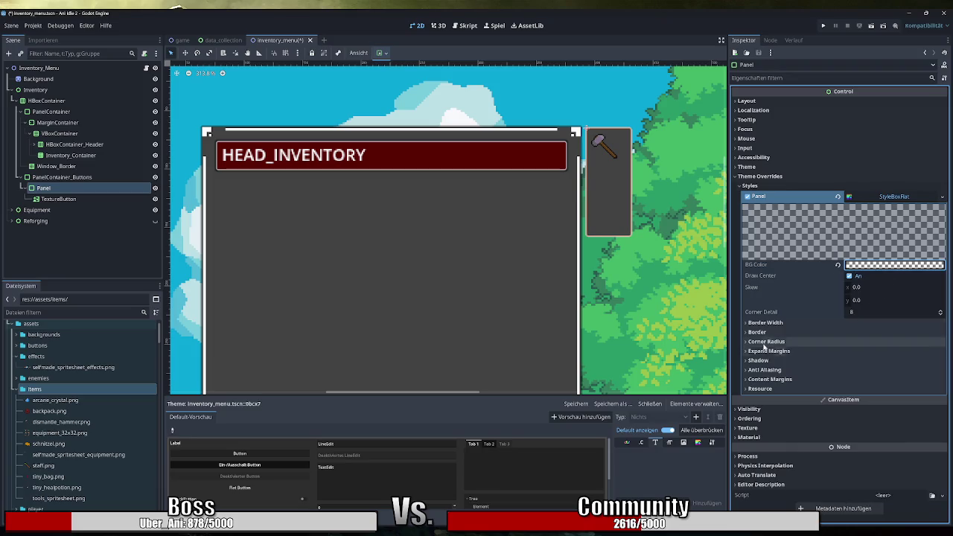
Set the StyleBoxFlat corner radius to 2 px on the corners
click(853, 333)
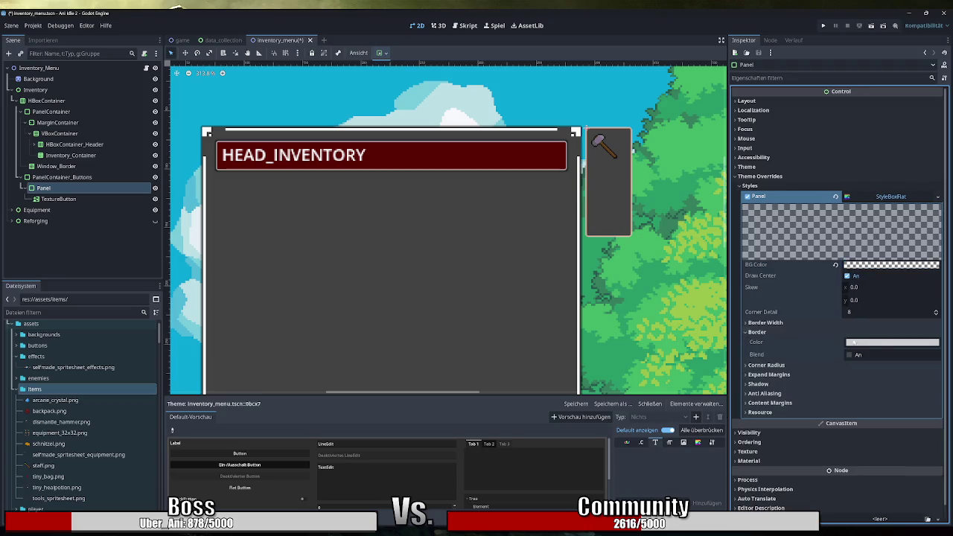
click(770, 365)
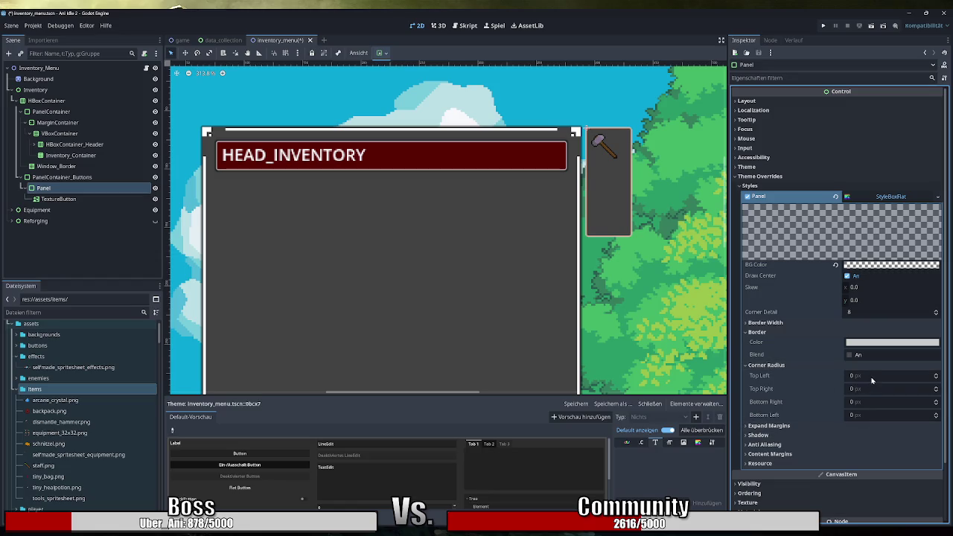
click(873, 376)
text(2)
key(Tab)
text(2)
key(Tab)
text(2)
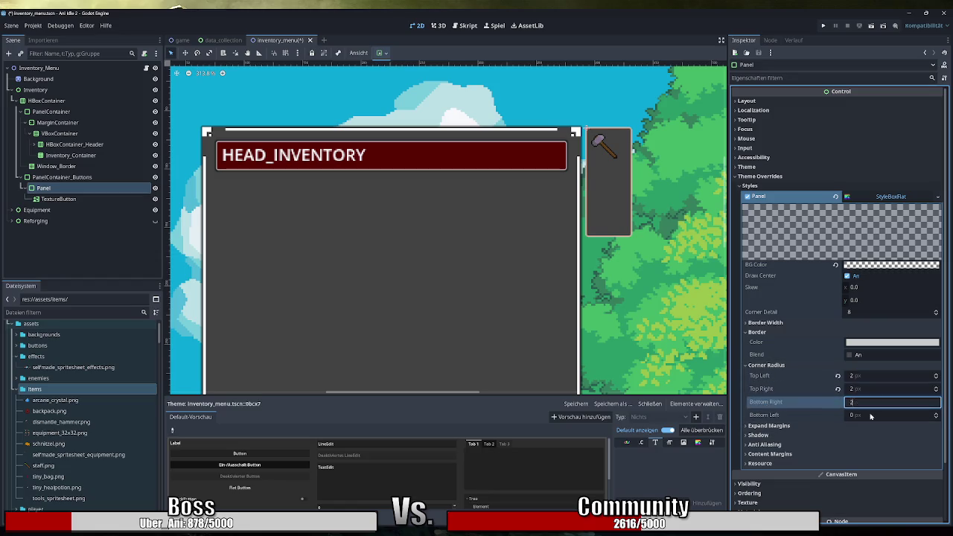
key(Tab)
text(2)
Set the StyleBoxFlat border widths to 1 px and reselect the panel
click(767, 323)
click(894, 347)
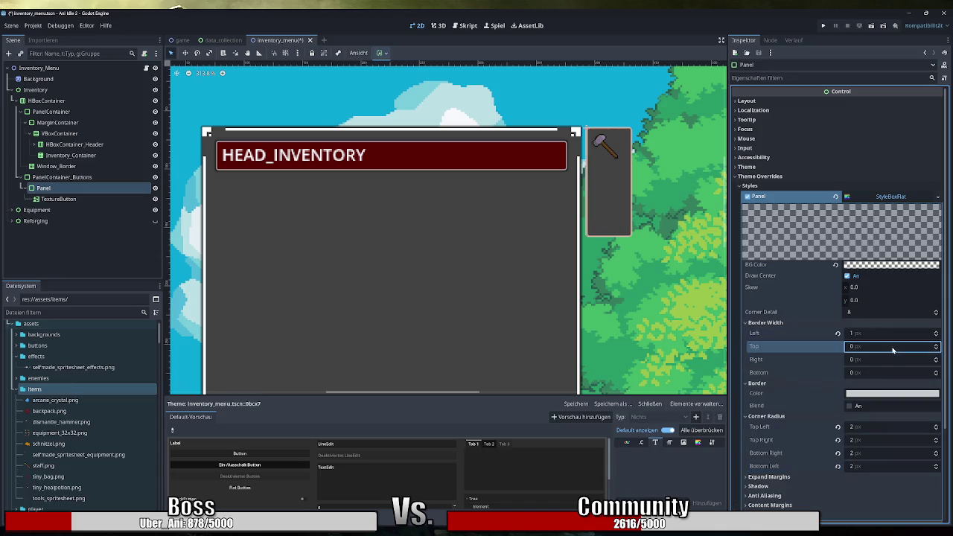
text(1)
key(Tab)
text(1)
key(Tab)
text(1)
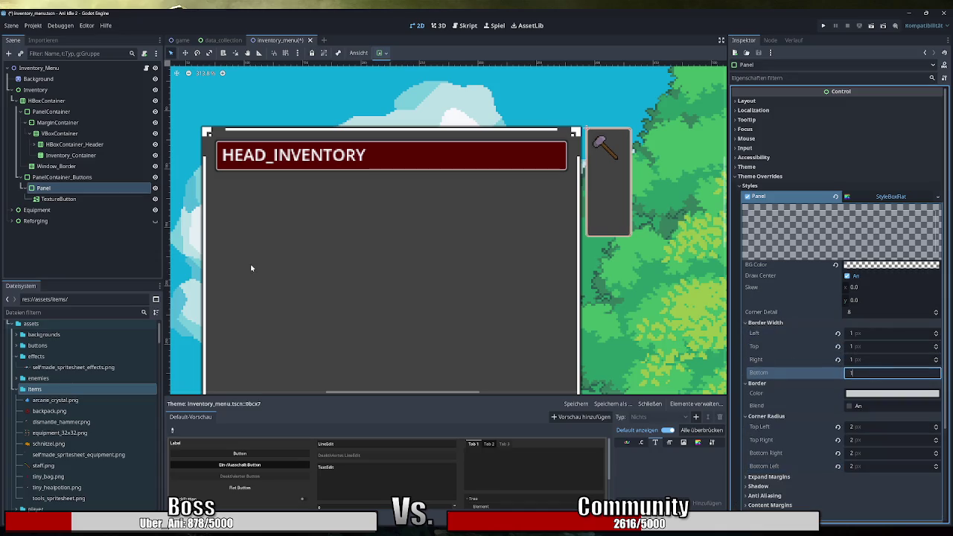
click(70, 197)
click(75, 189)
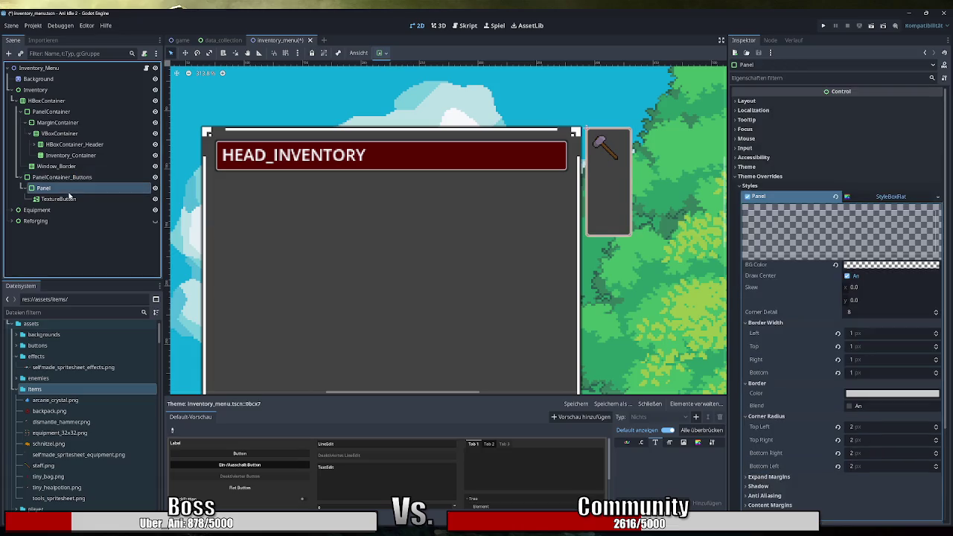
click(789, 100)
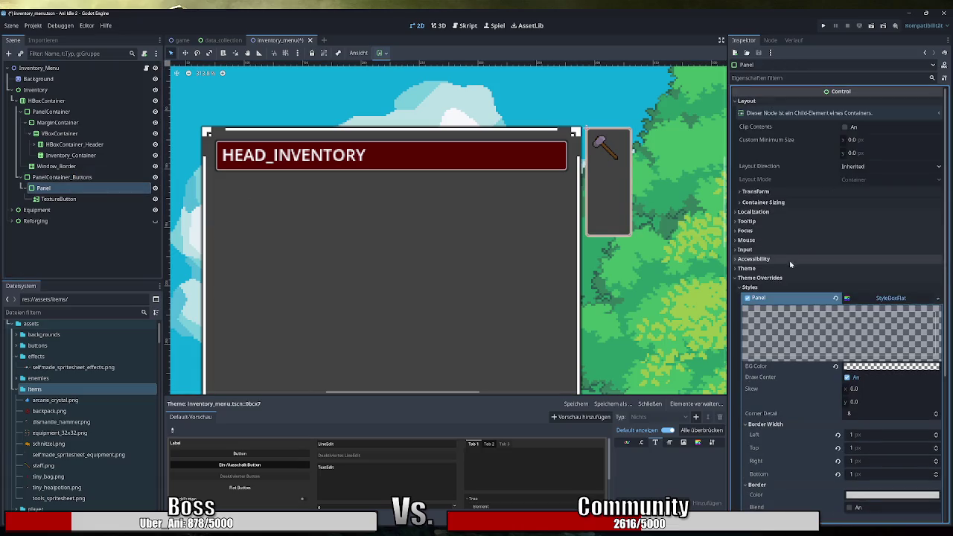
Set the panel's container sizing to Horizontal Shrink Center and Vertical Shrink Begin
click(775, 202)
click(864, 215)
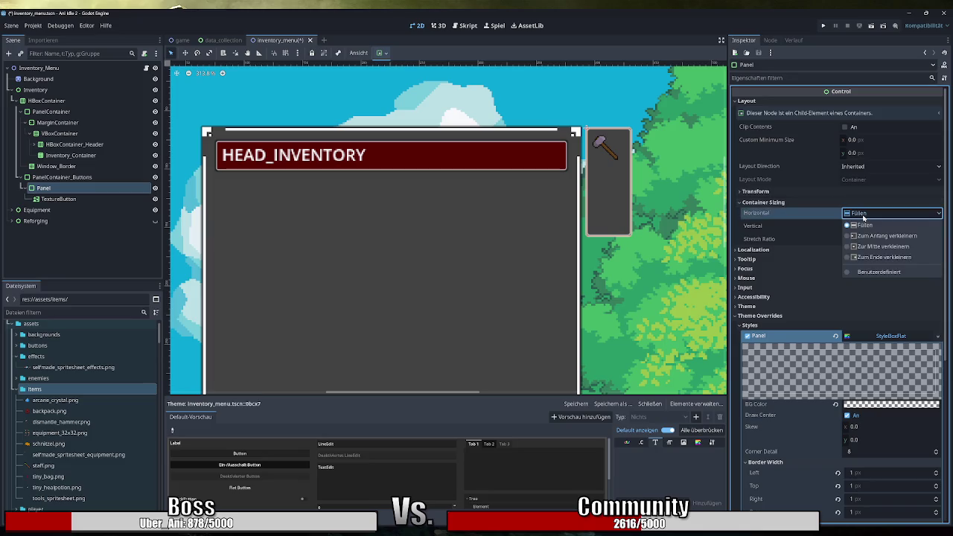
click(873, 247)
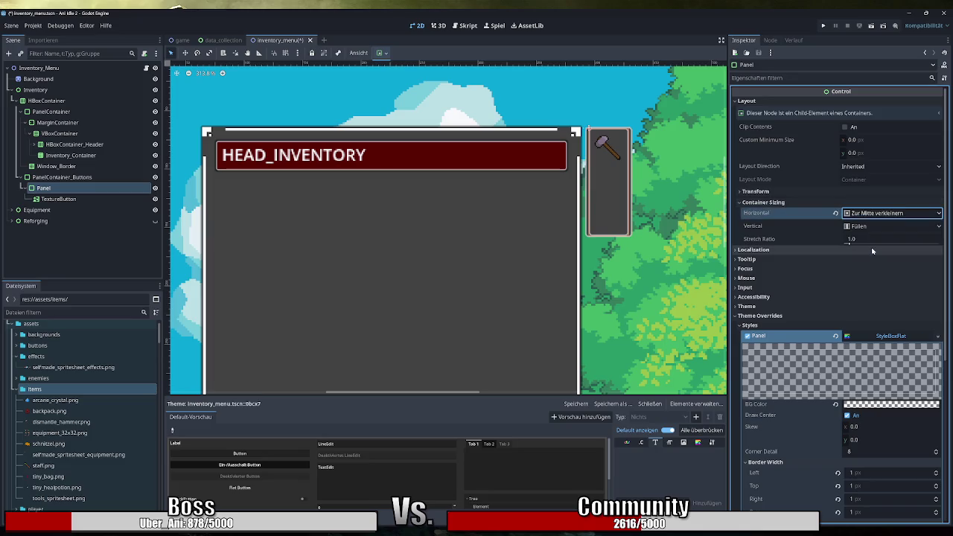
click(871, 215)
click(870, 215)
click(871, 225)
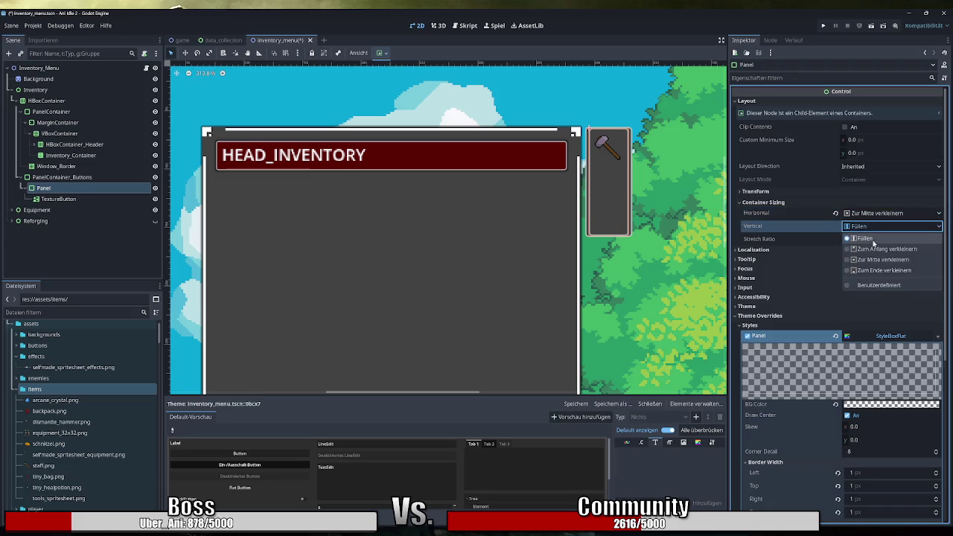
click(873, 248)
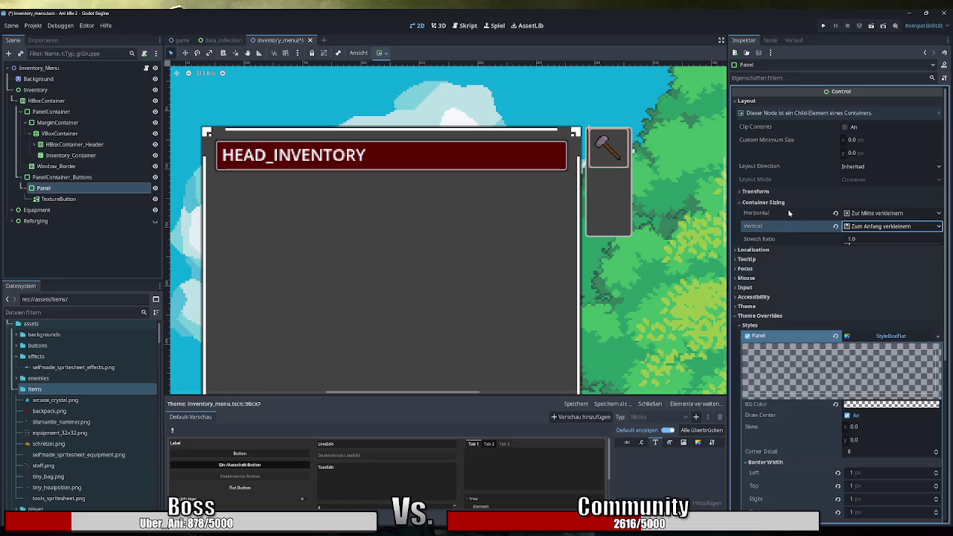
Compare the TextureButton's layout settings with the panel's
click(68, 199)
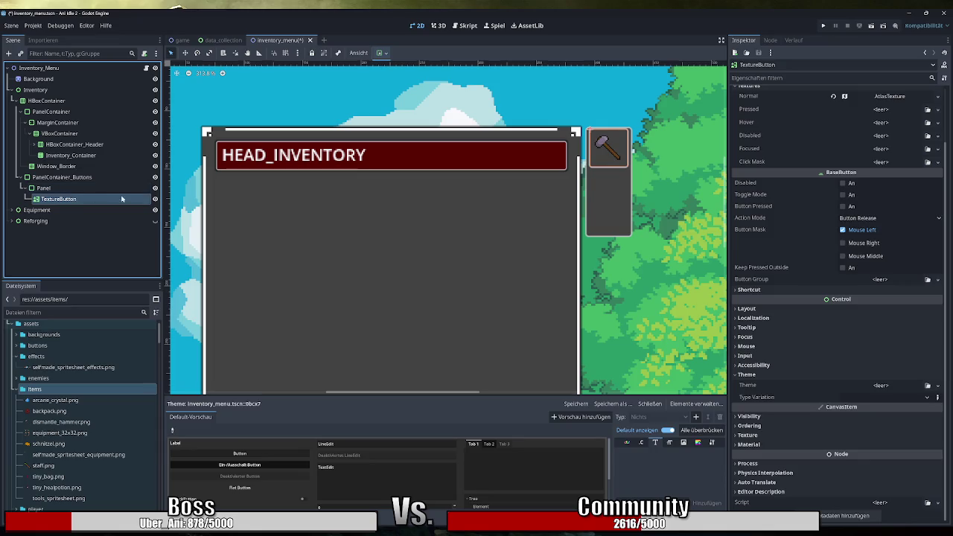
click(780, 307)
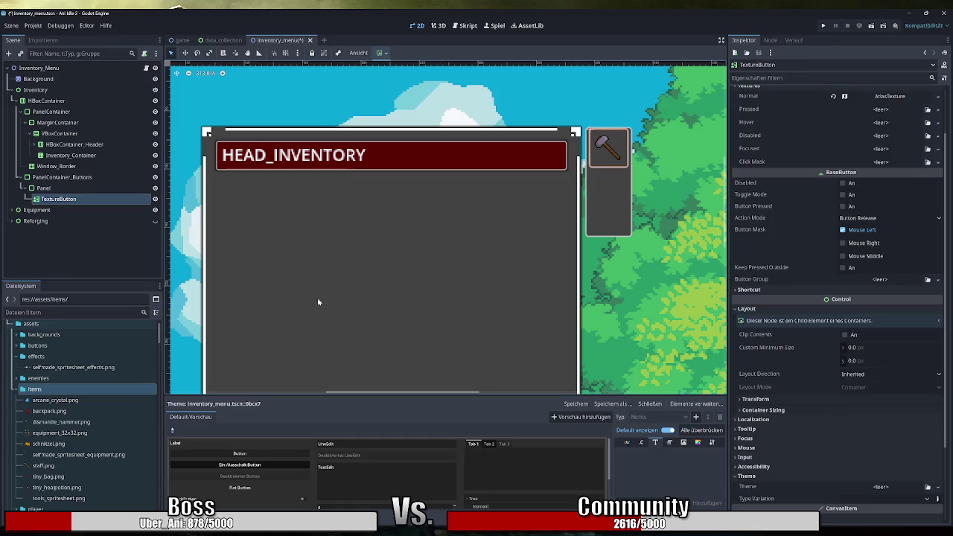
click(45, 189)
click(73, 200)
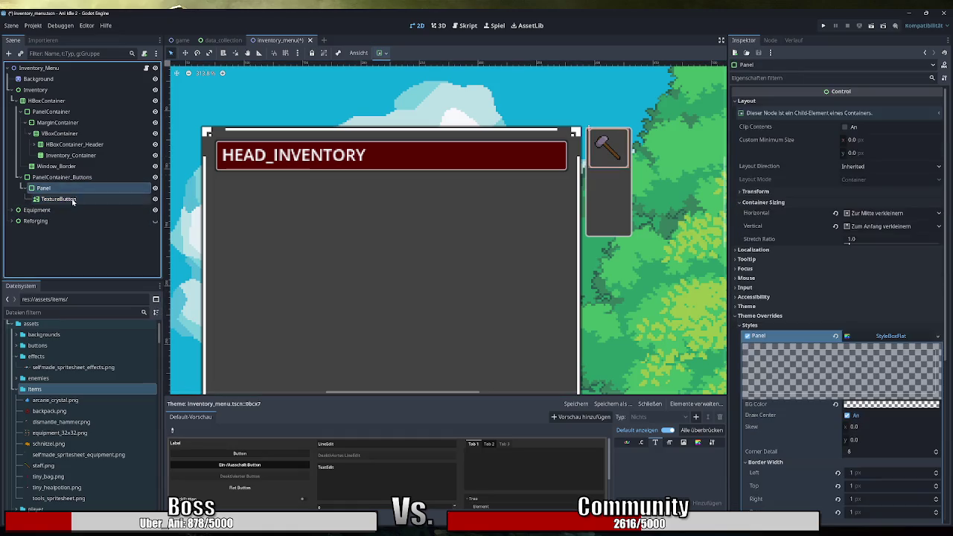
Rename the panel to Panel_Dismantle, then select PanelContainer_Buttons
click(45, 189)
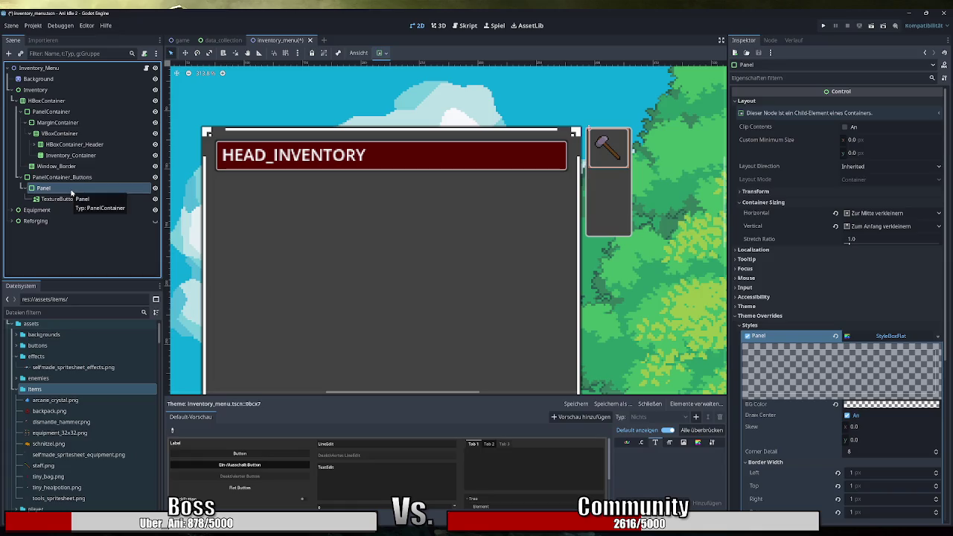
click(45, 189)
click(52, 189)
text(_Disman)
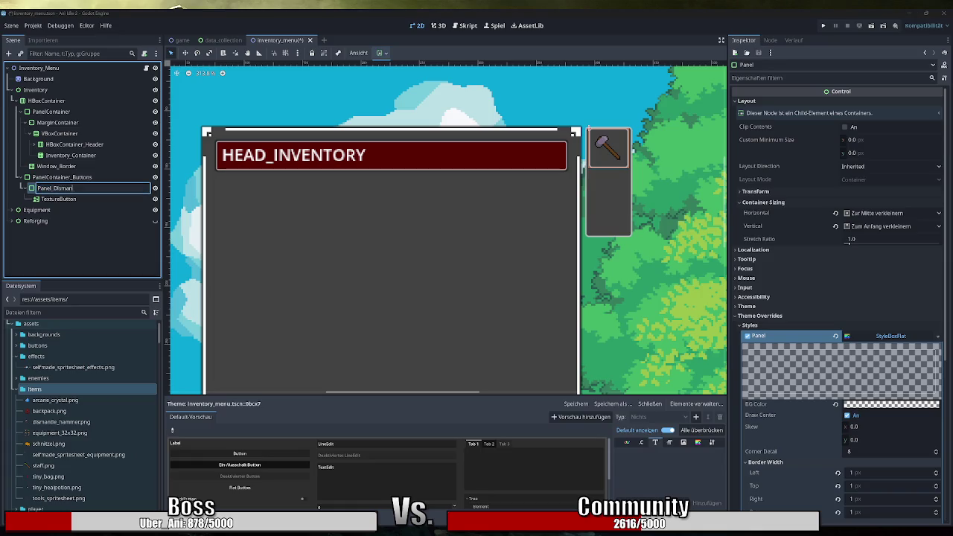
text(tle)
key(Return)
click(93, 198)
click(93, 191)
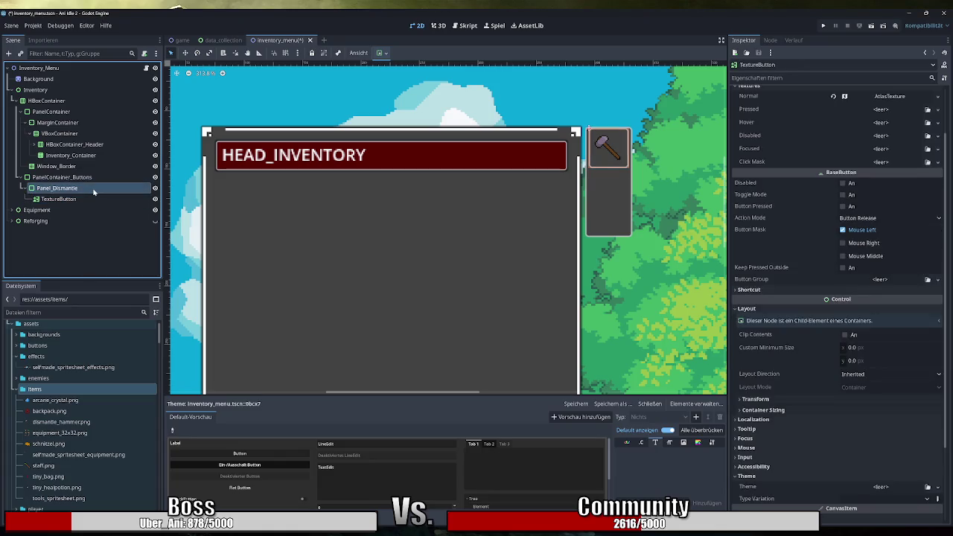
click(74, 177)
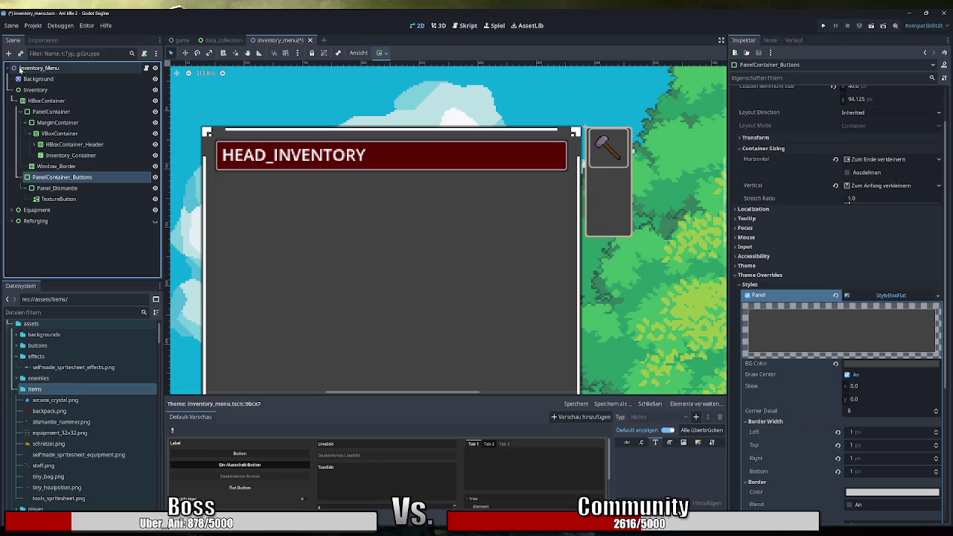
Add a MarginContainer under PanelContainer_Buttons and adjust its bottom margin override
click(8, 53)
text(margin)
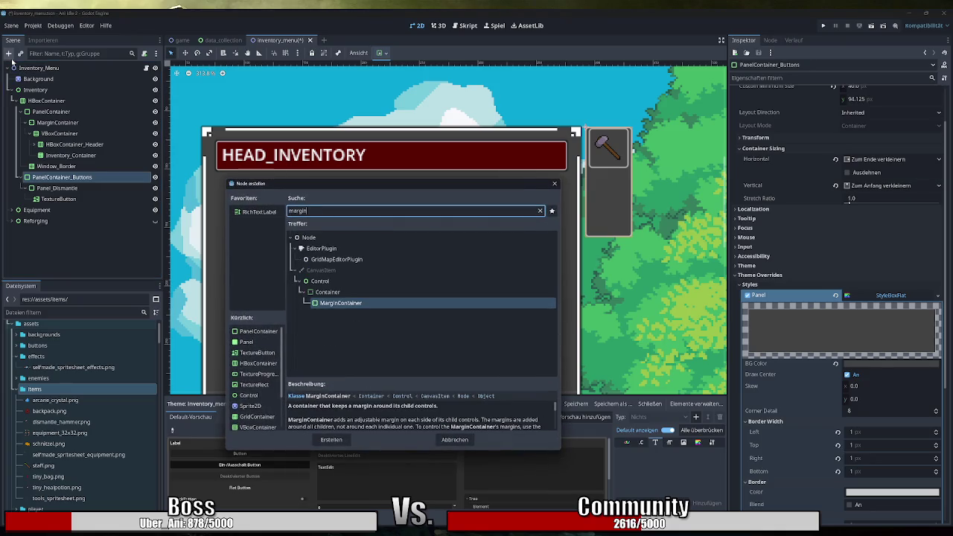
key(Return)
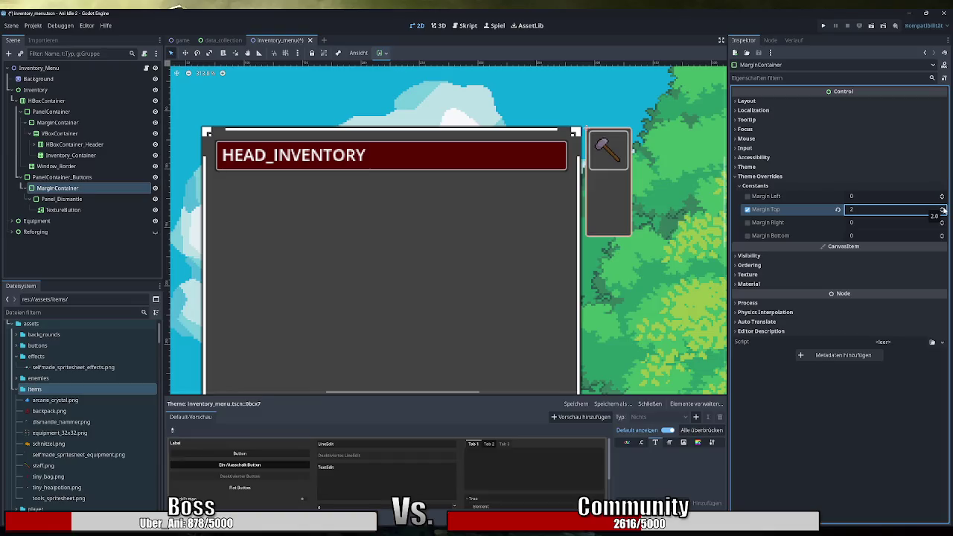
mouse_move(943, 236)
mouse_down()
mouse_move(944, 196)
mouse_move(943, 219)
mouse_up()
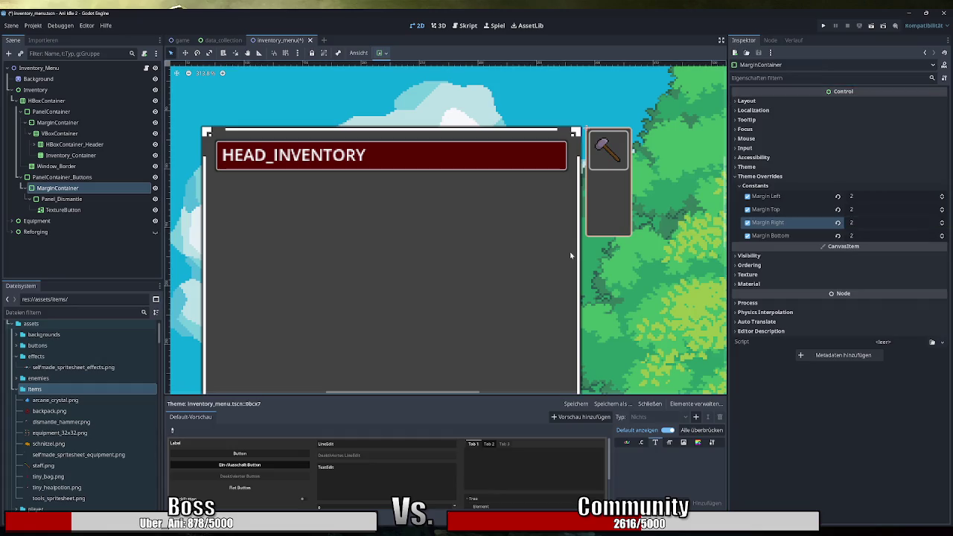
Set PanelContainer_Buttons' Custom Minimum Size width to 42
click(66, 177)
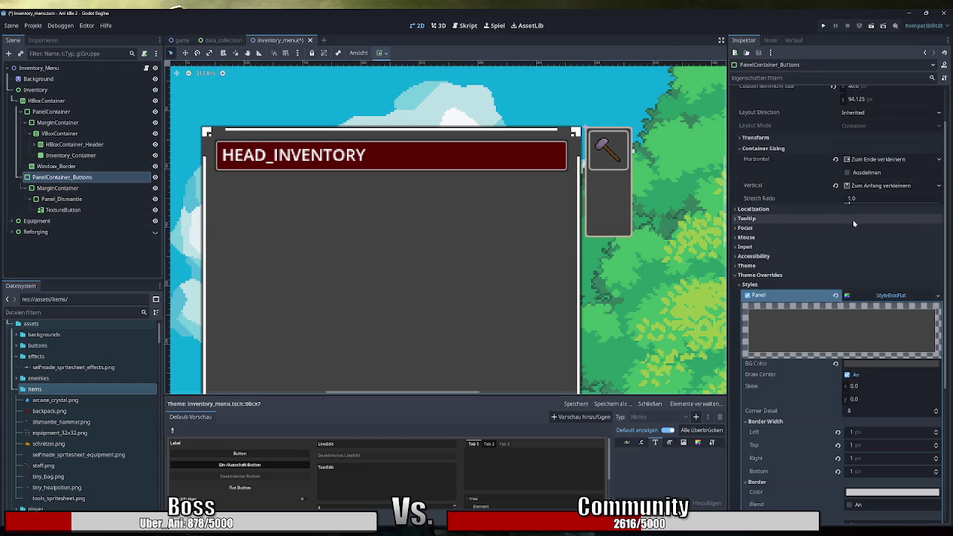
scroll(860, 218, up, 2)
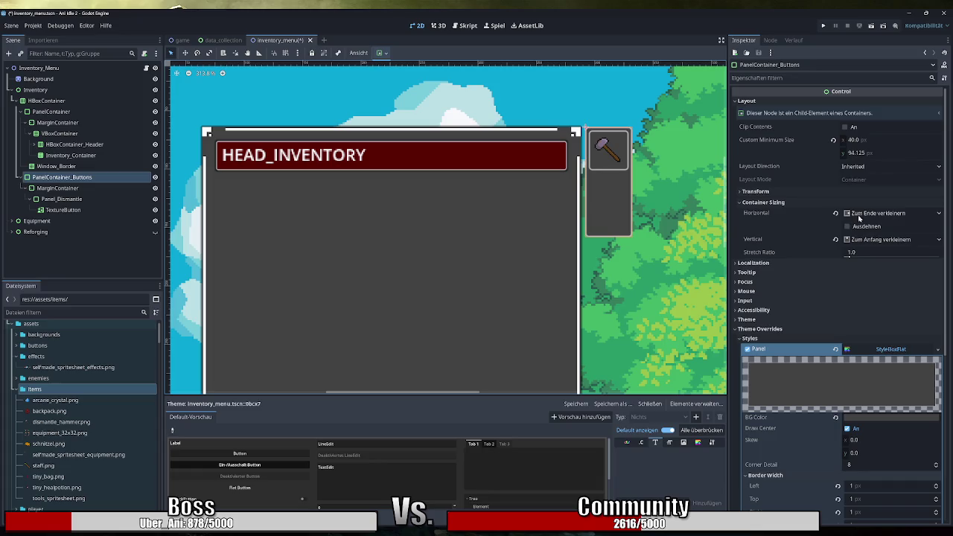
click(855, 140)
drag(855, 141, 861, 141)
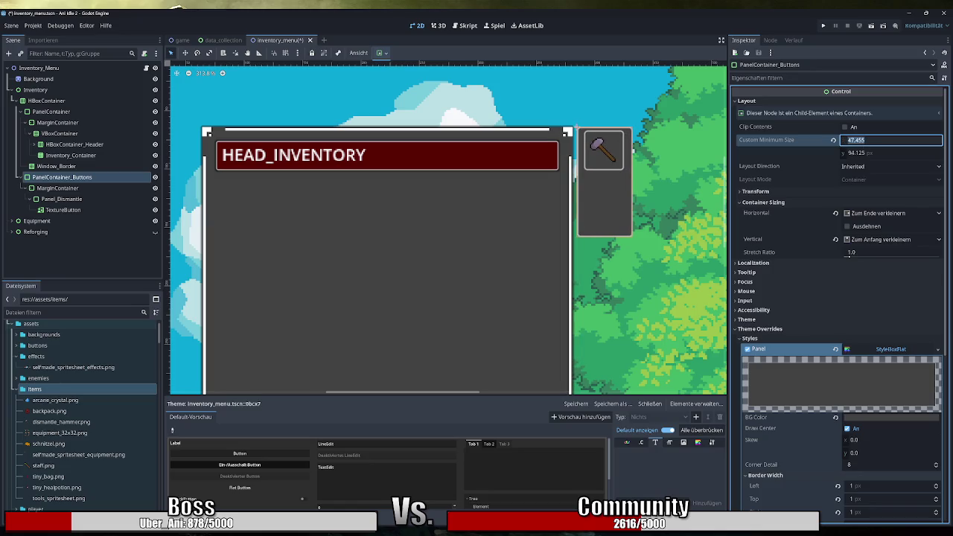
text(44)
key(Return)
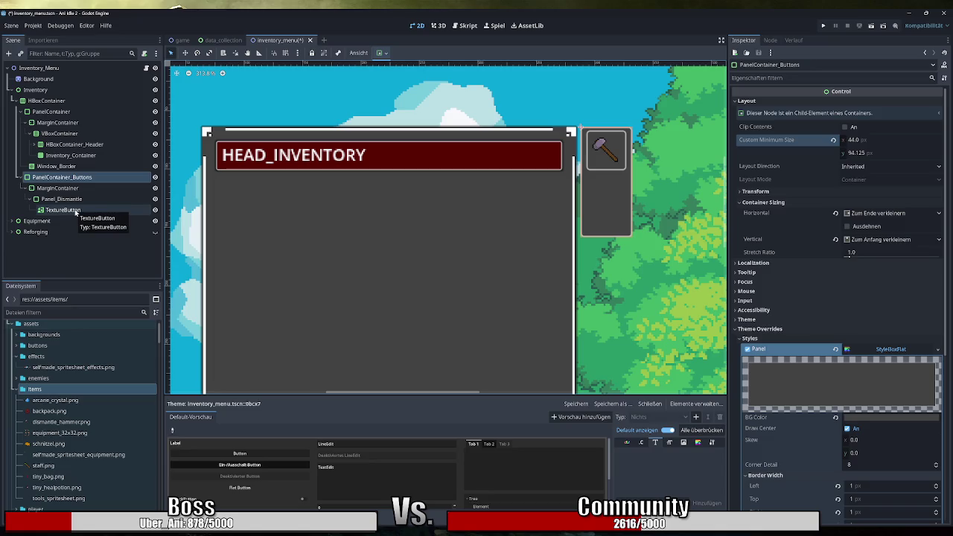
drag(855, 139, 849, 140)
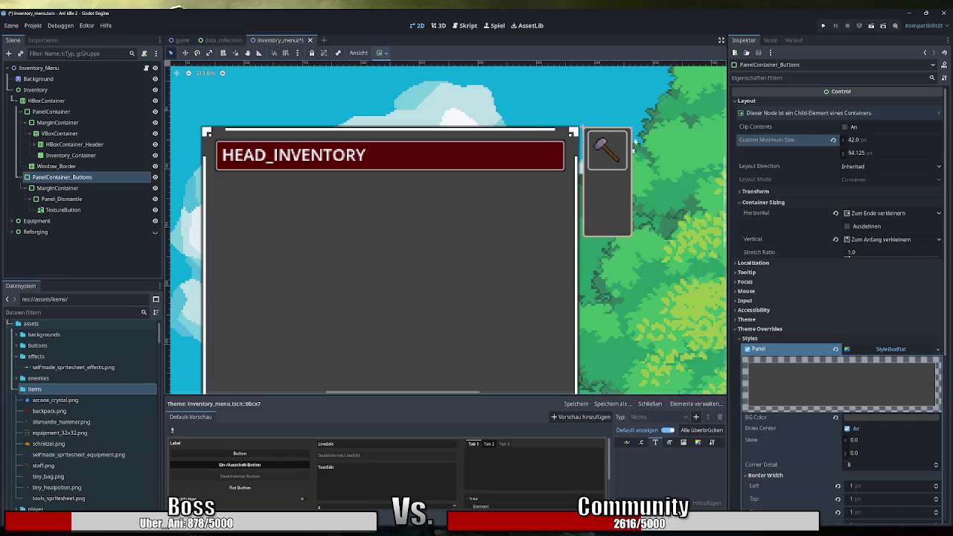
Set the MarginContainer's left, top, right and bottom margins to 3
click(57, 187)
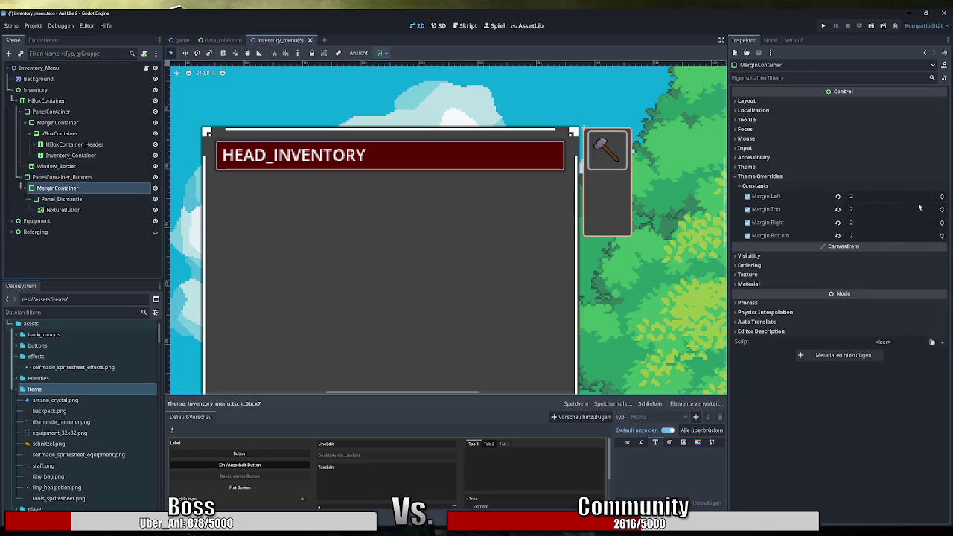
click(943, 195)
click(943, 207)
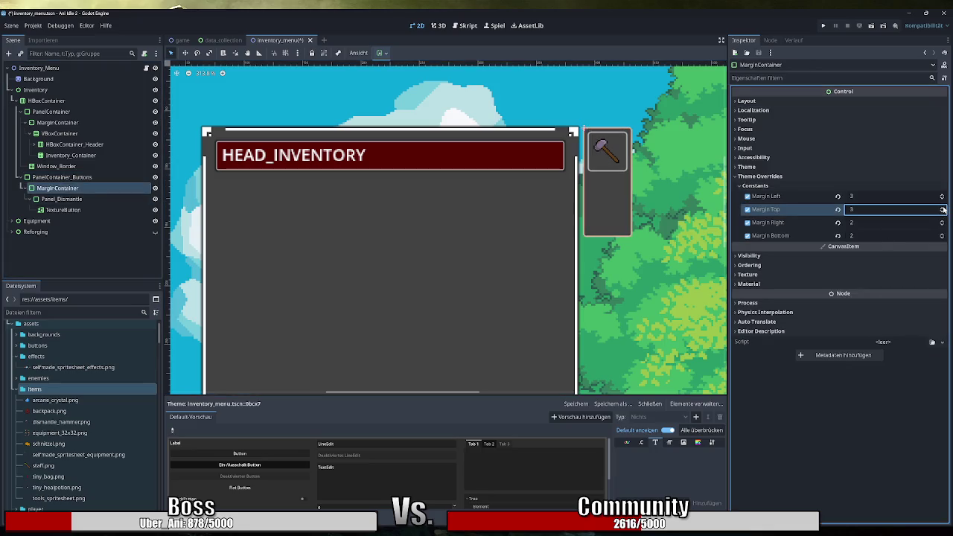
click(943, 221)
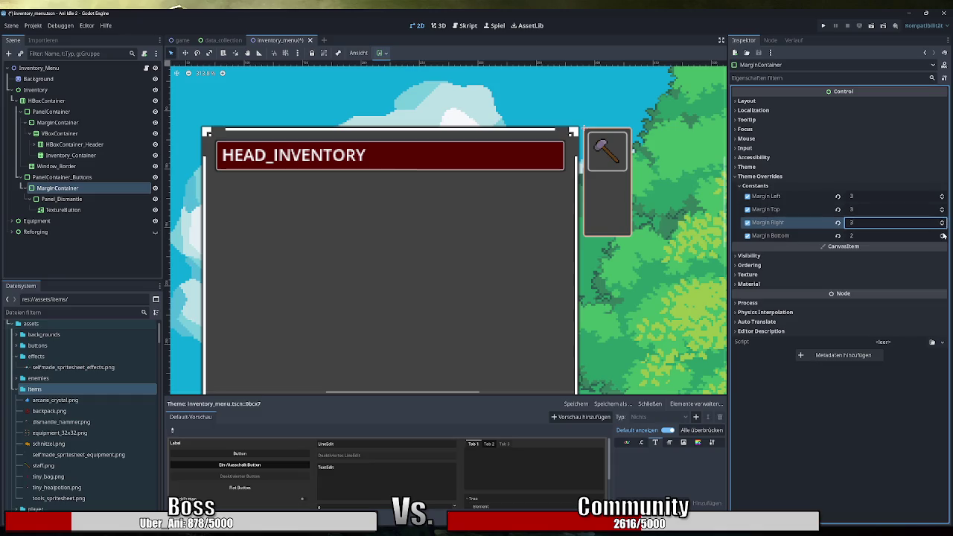
click(942, 234)
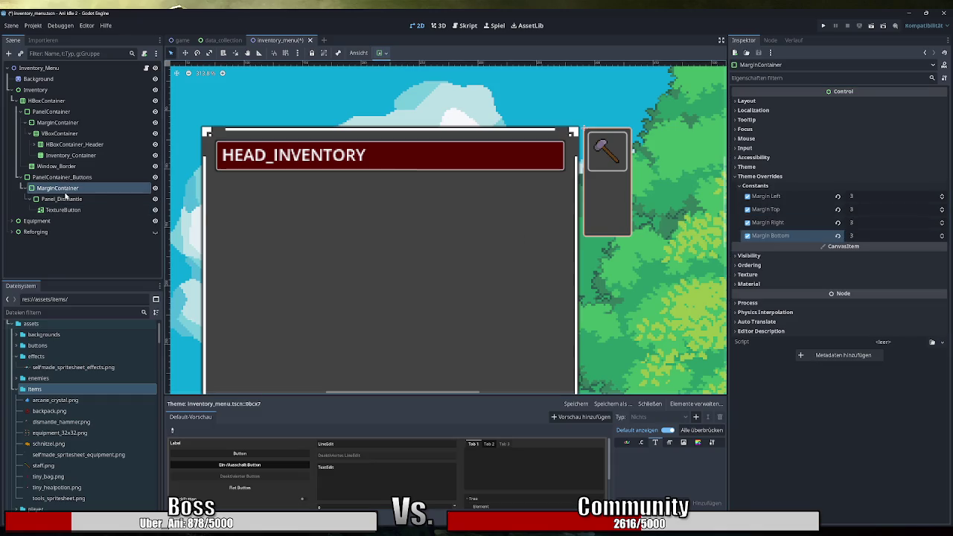
scroll(626, 138, up, 2)
scroll(625, 138, up, 1)
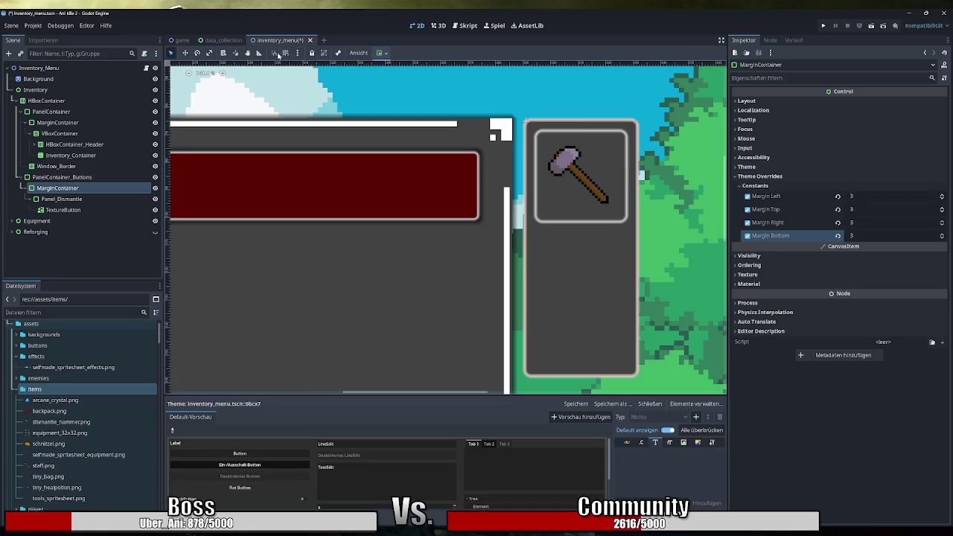
click(259, 52)
scroll(636, 215, down, 2)
scroll(662, 280, down, 3)
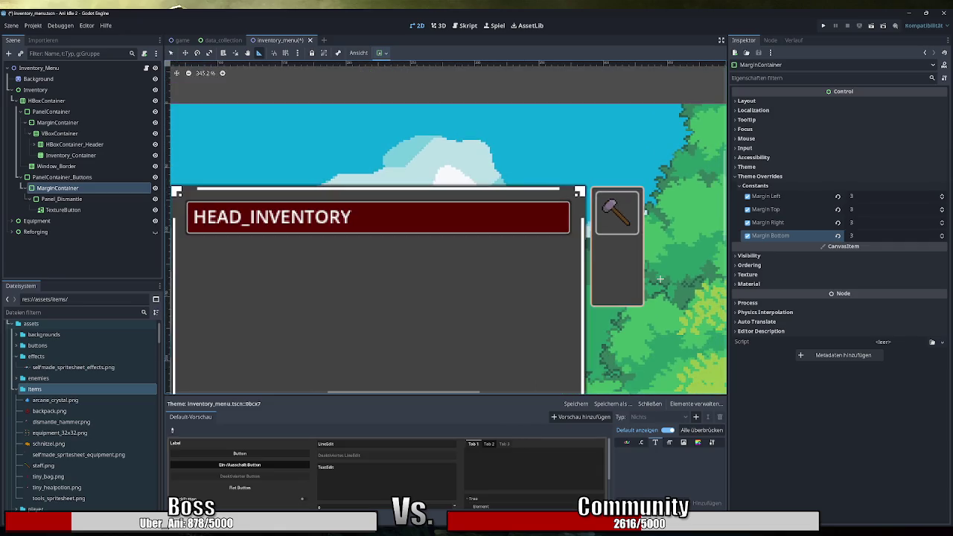
click(62, 166)
click(57, 188)
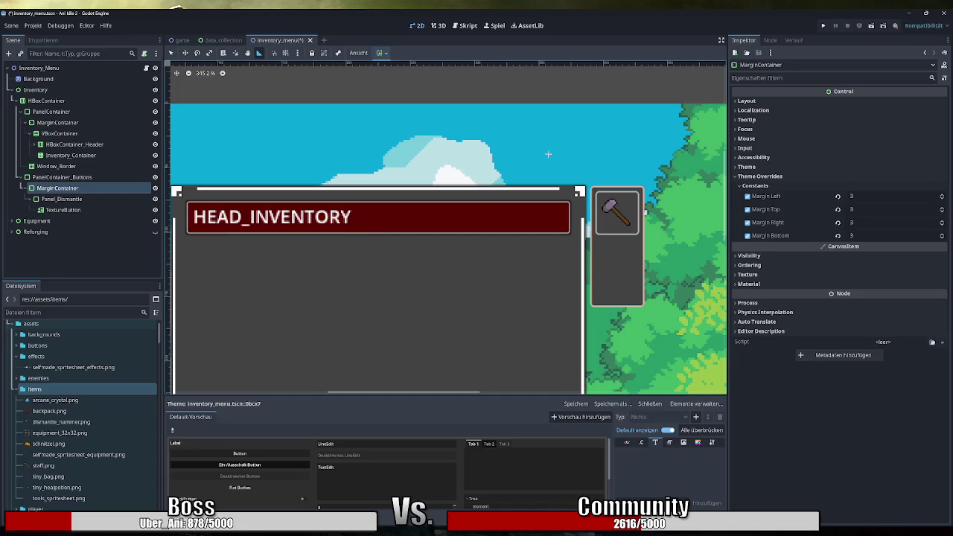
click(38, 78)
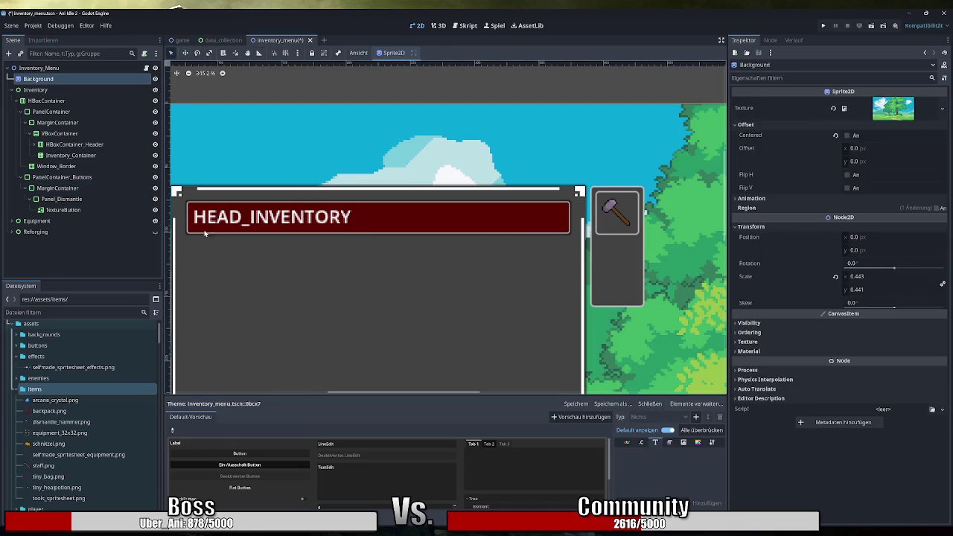
scroll(201, 235, down, 3)
drag(452, 229, 422, 206)
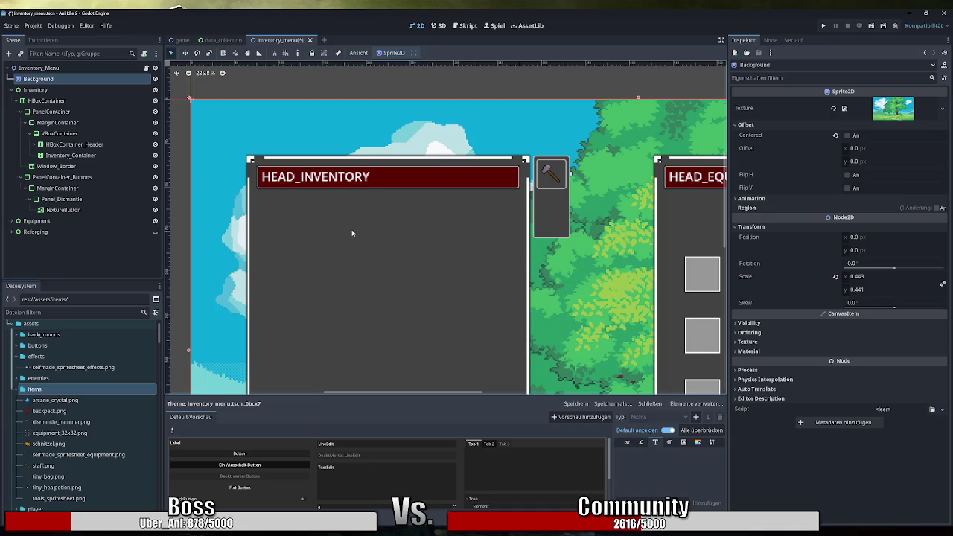
click(82, 210)
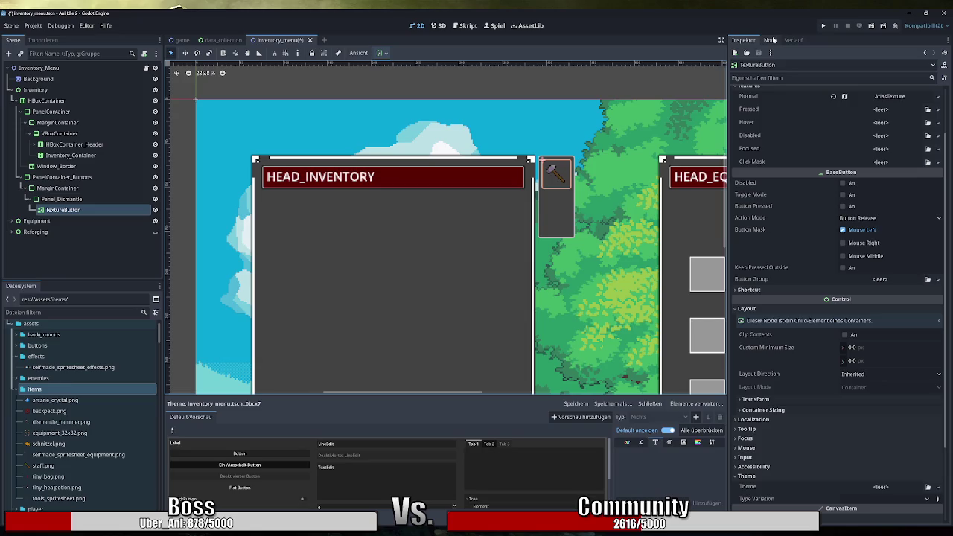
Rename the TextureButton node to Dismantle_Toggle
click(772, 40)
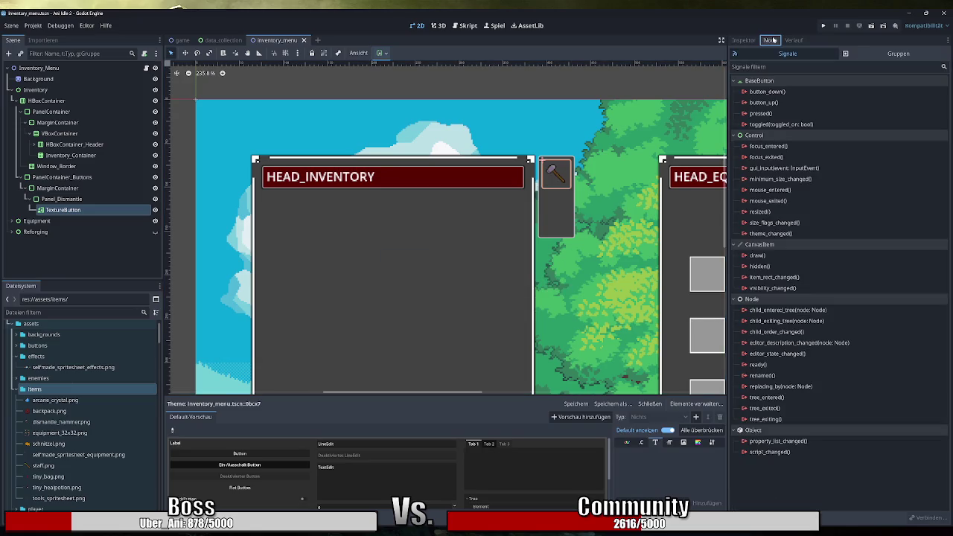
double_click(780, 114)
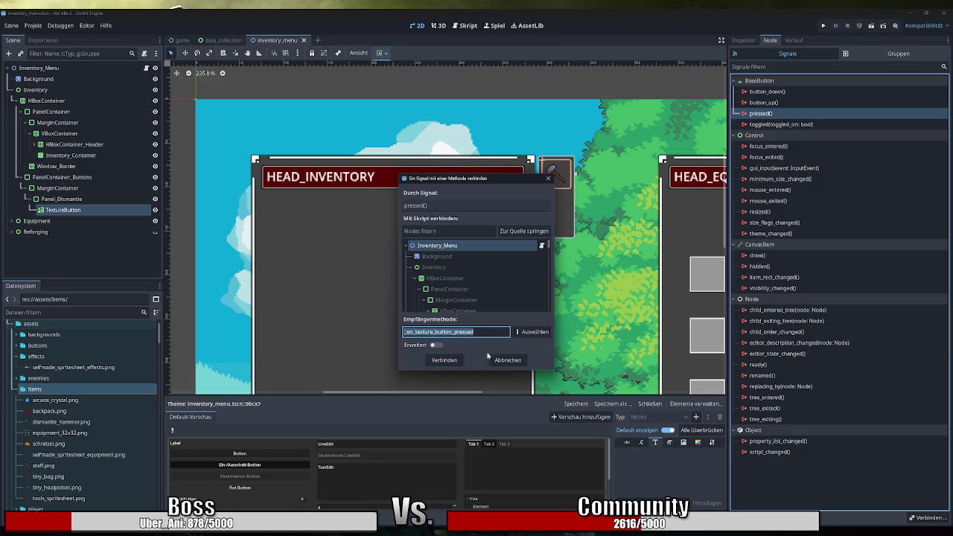
key(Escape)
double_click(87, 212)
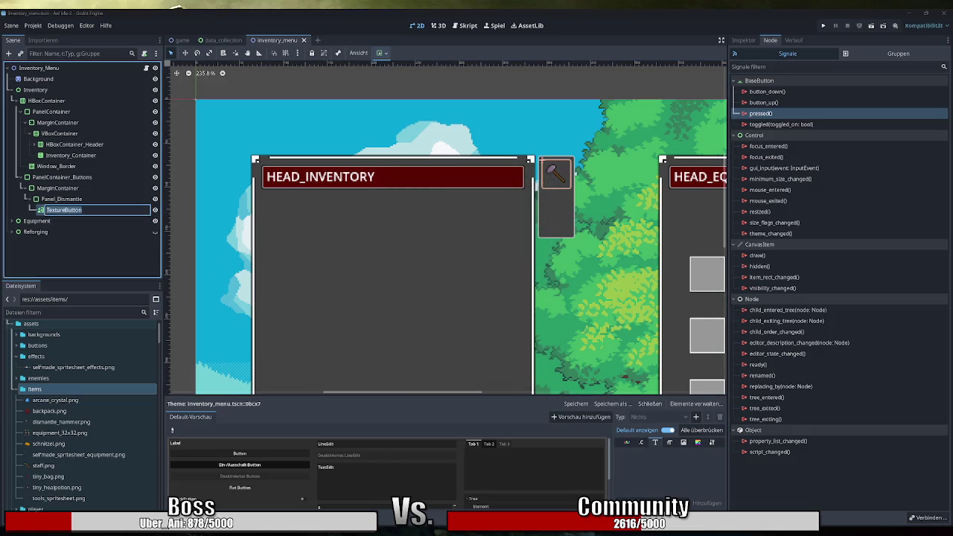
text(Dismantle_)
text(Toggle)
key(Return)
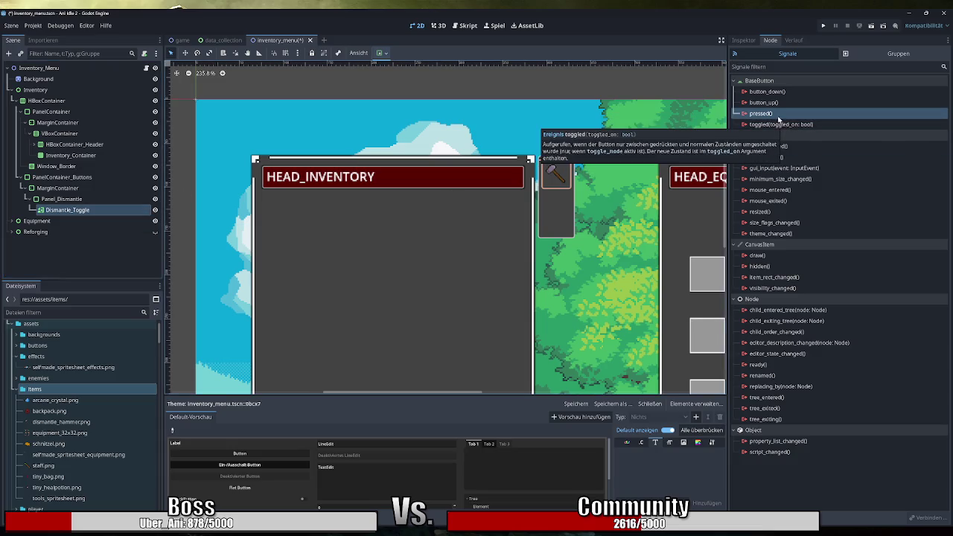
Connect the pressed() signal to a new _on_dismantle_toggle_pressed function
mouse_move(778, 116)
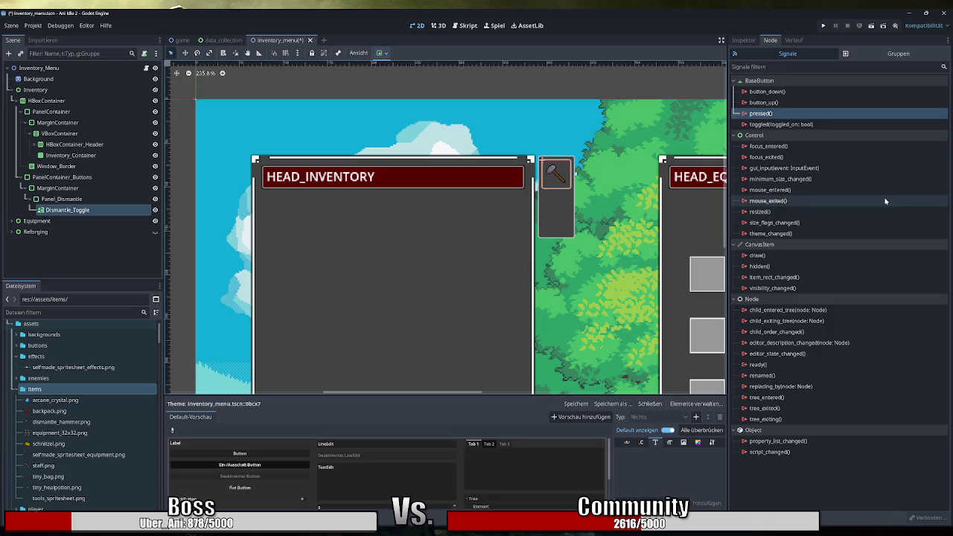
double_click(778, 114)
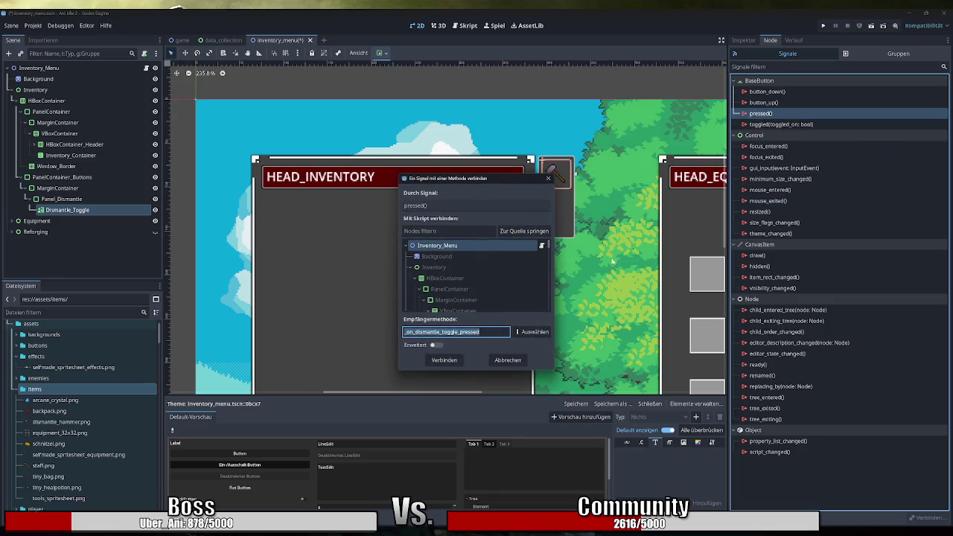
click(444, 360)
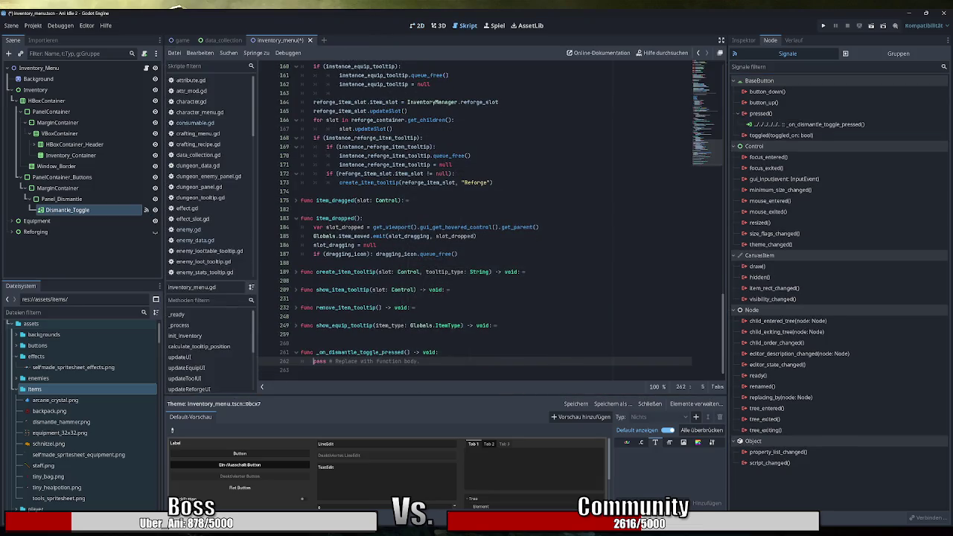
Place the cursor above _on_dismantle_toggle_pressed and show Dismantle_Toggle's Inspector properties
click(301, 344)
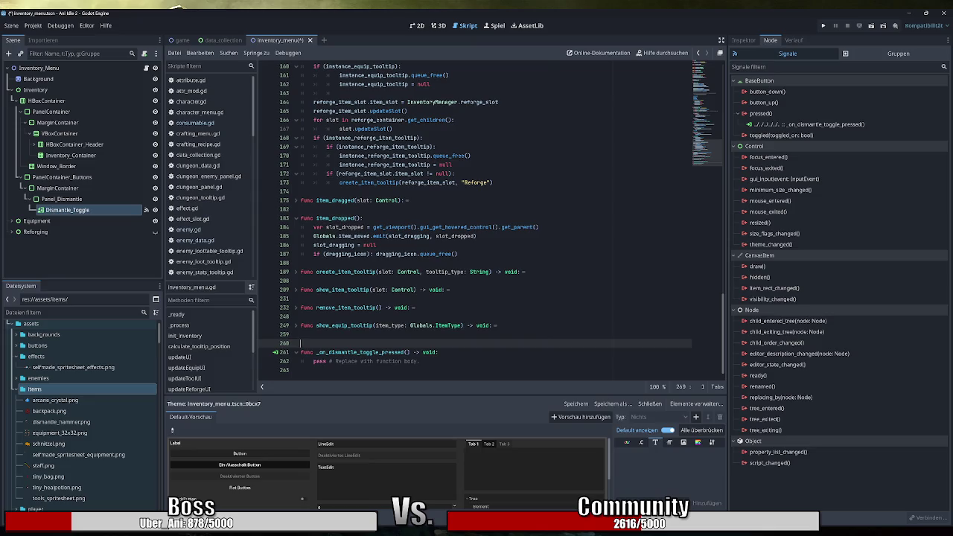
click(747, 41)
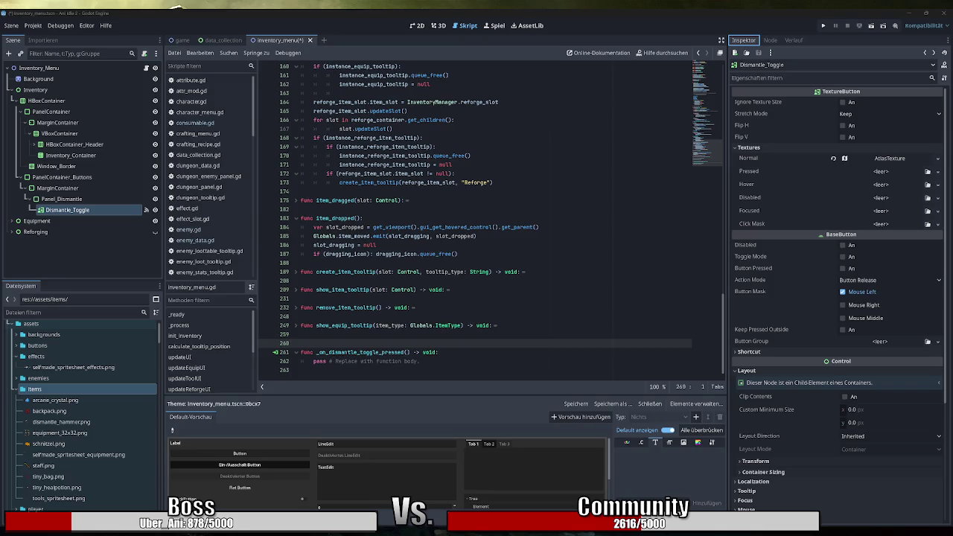
Swap the pass line for Input.set_custom_mouse_cursor() via autocomplete, with a blank line after the func header
drag(420, 361, 313, 361)
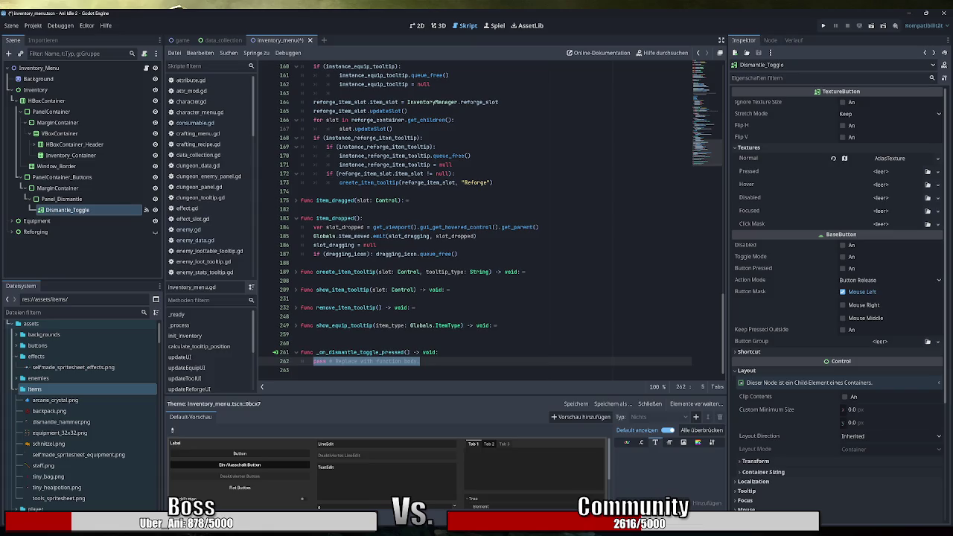
text(set_cu)
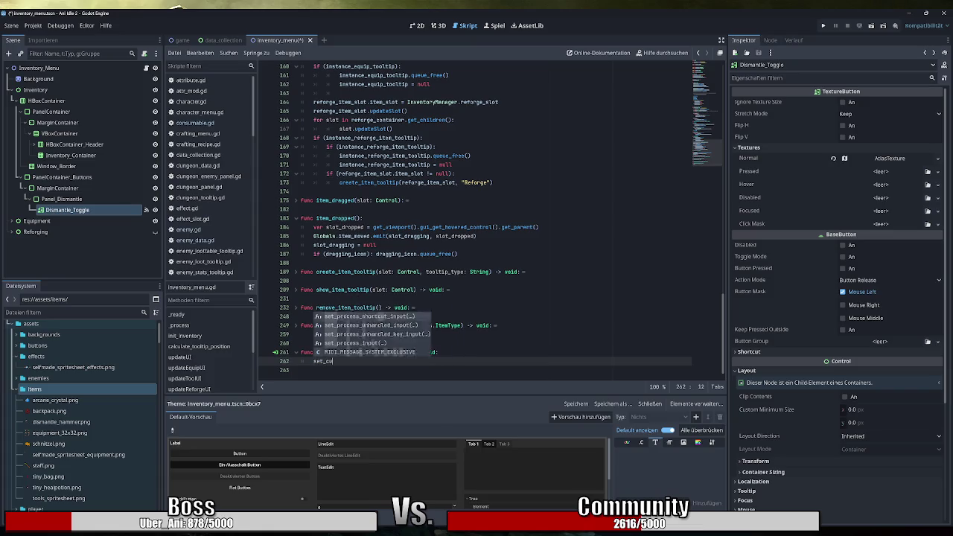
text(stom)
key(BackSpace)
key(BackSpace)
key(BackSpace)
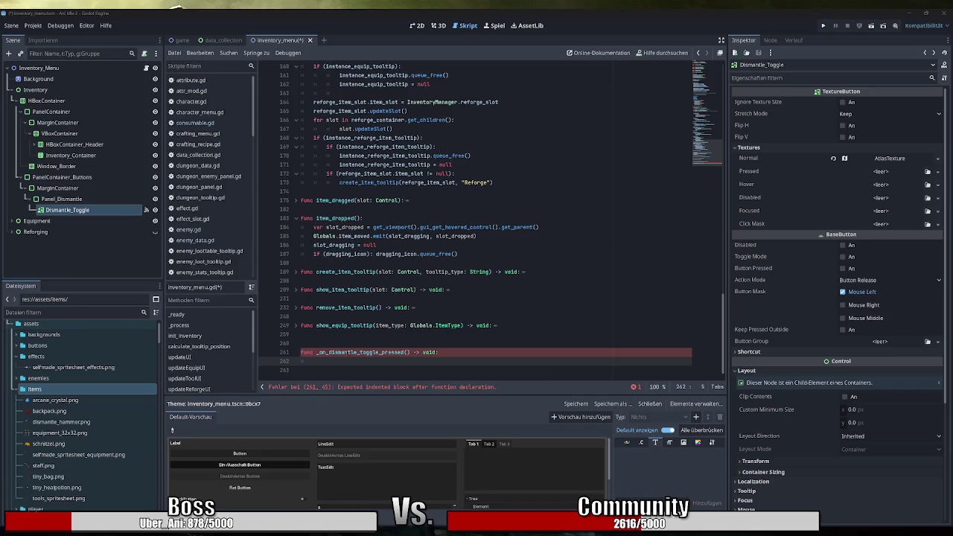
text(Input.)
text(set)
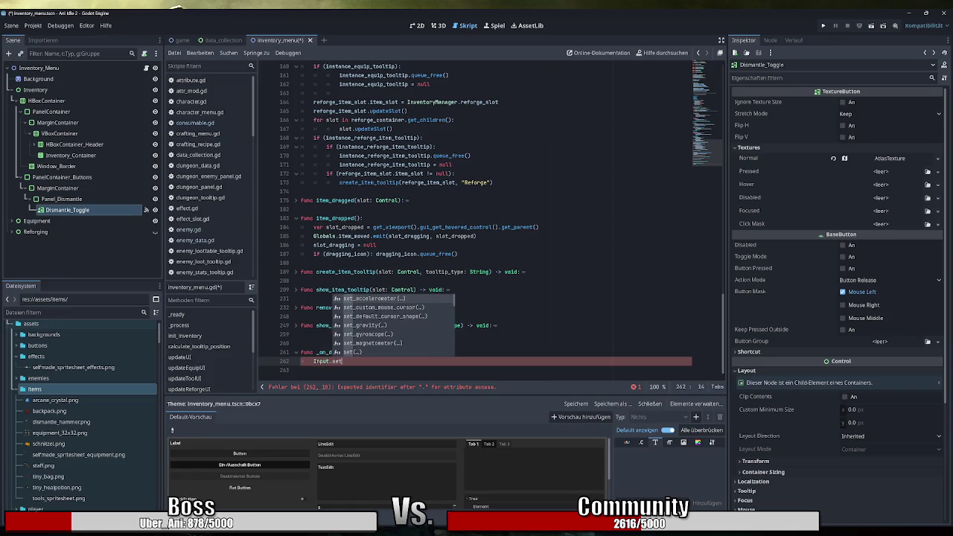
key(Down)
key(Return)
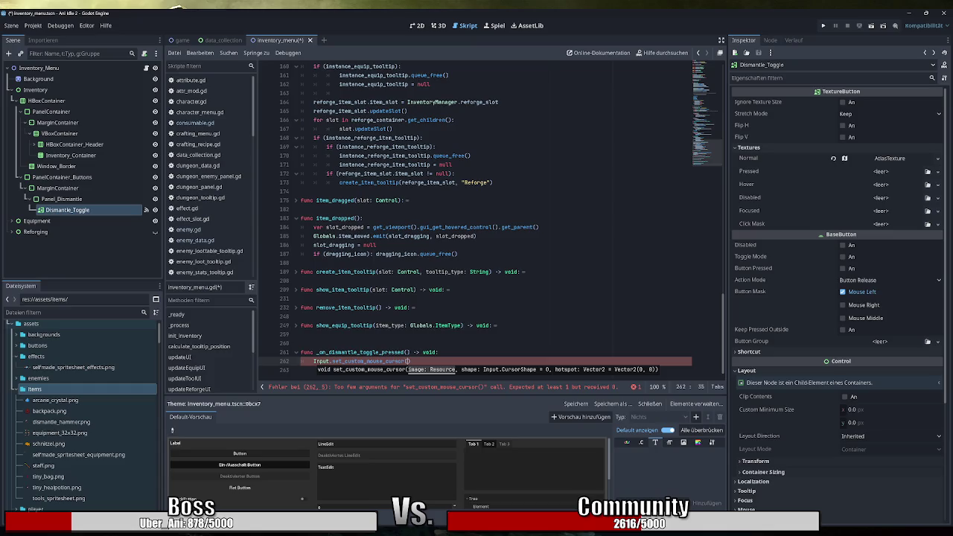
click(439, 353)
key(Return)
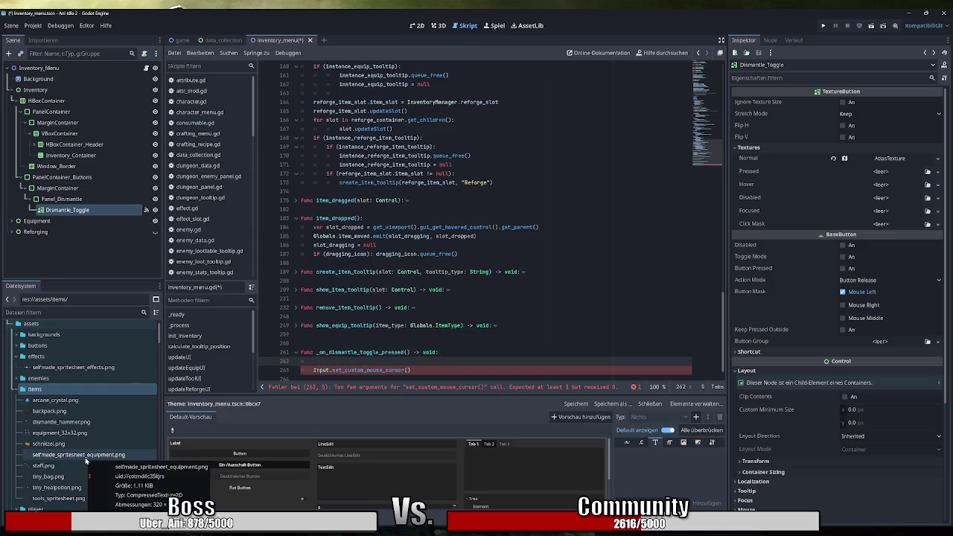
Preload dismantle_hammer.png as DISMANTLE_HAMMER, pass it to set_custom_mouse_cursor(), and save inventory_menu.gd
mouse_move(75, 423)
mouse_down()
mouse_move(349, 364)
mouse_move(349, 353)
mouse_up()
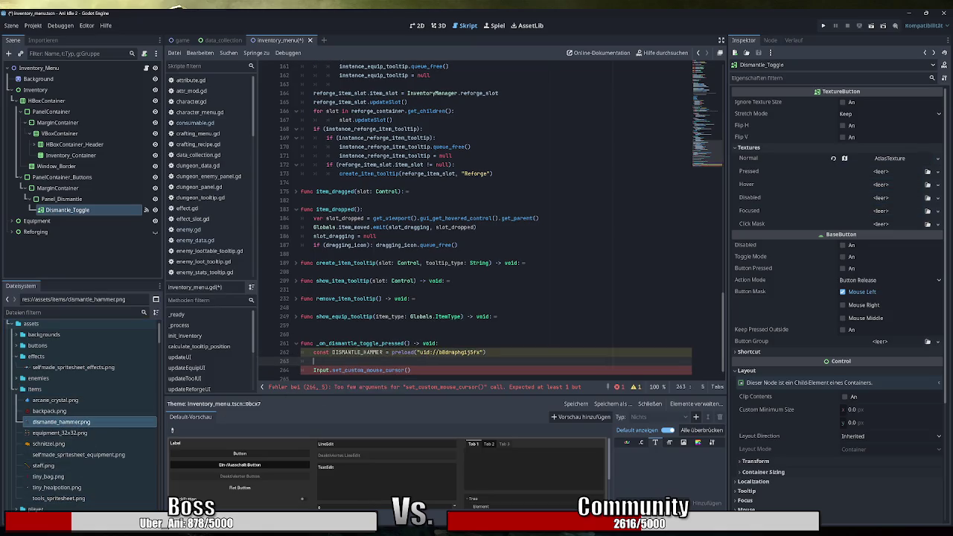
key(Delete)
click(408, 361)
text(DISMANTLE_HAMMER,)
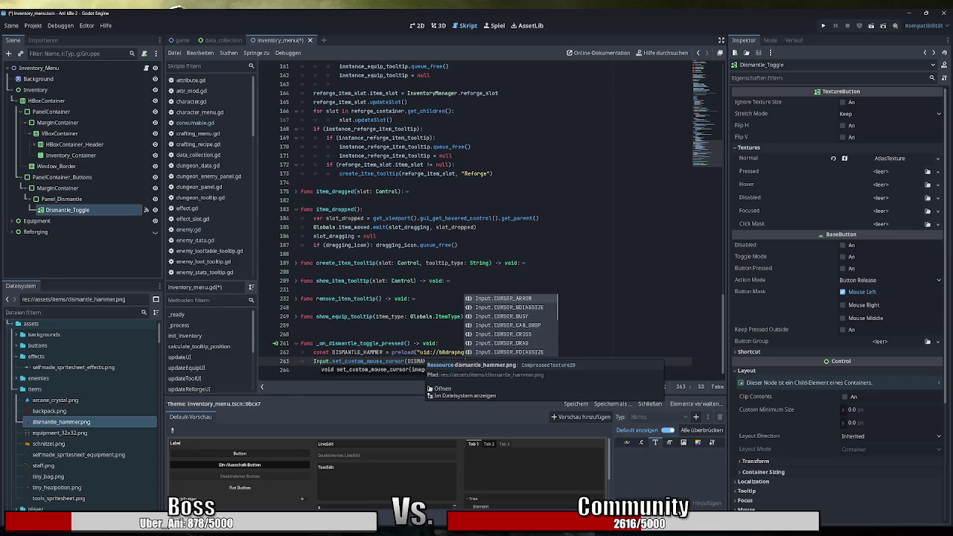
key(BackSpace)
key(BackSpace)
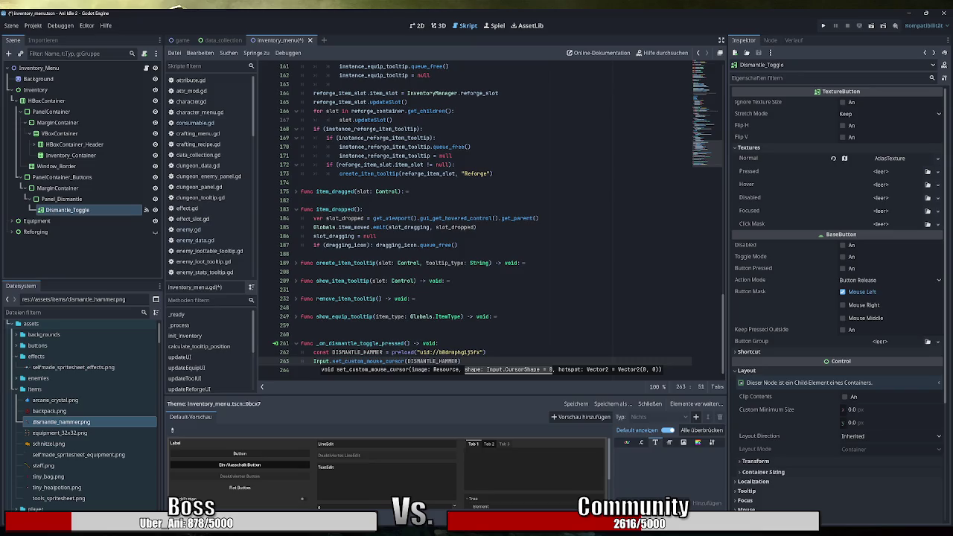
text())
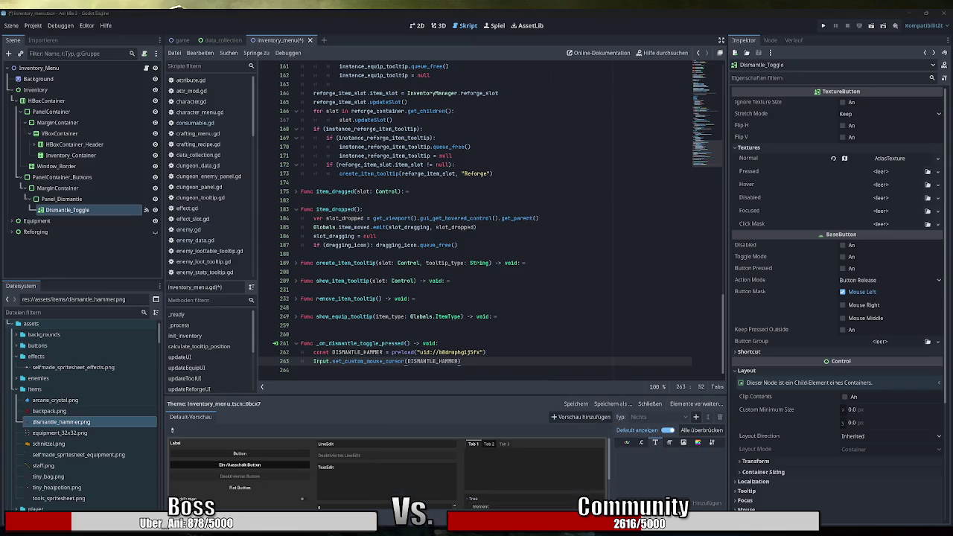
key(ctrl+s)
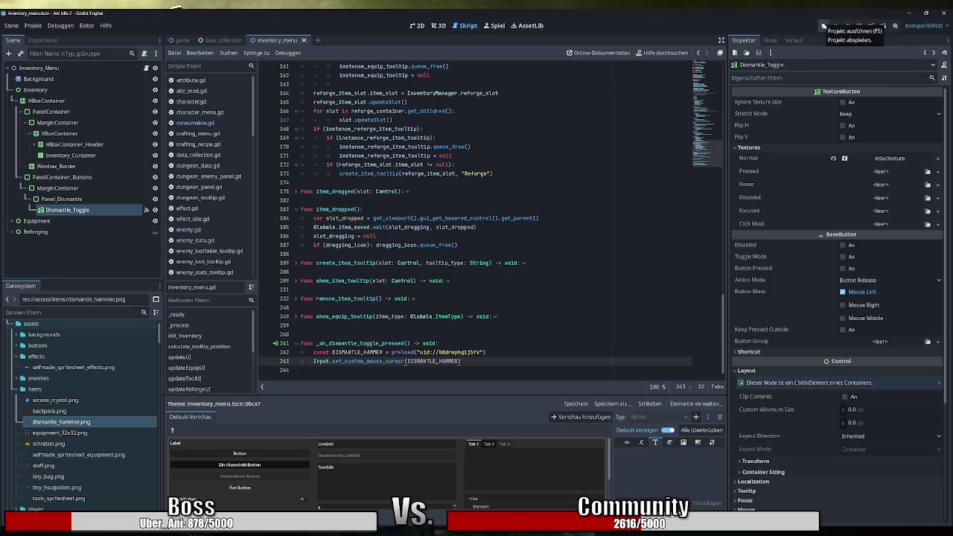
Run the game, open the Inventory screen to look over the items, then close the game
click(824, 26)
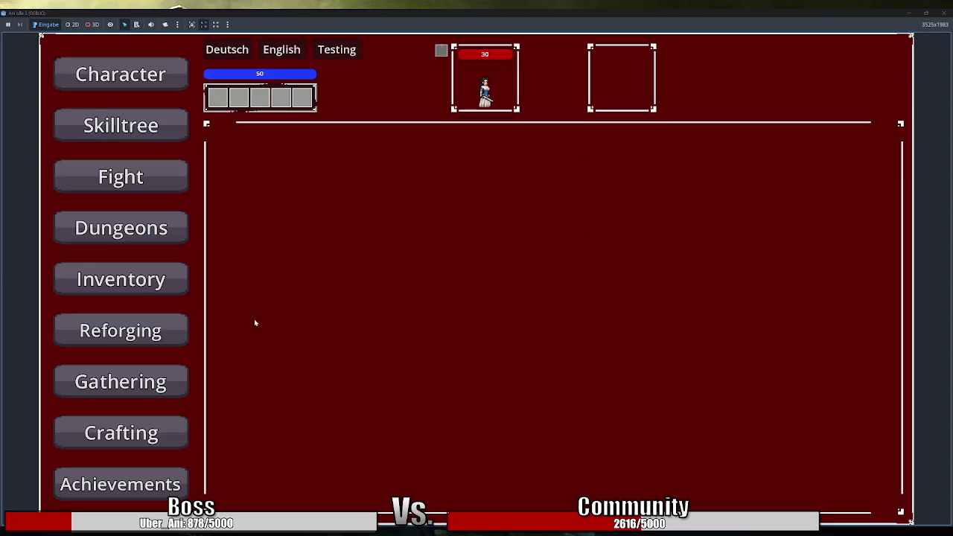
click(120, 279)
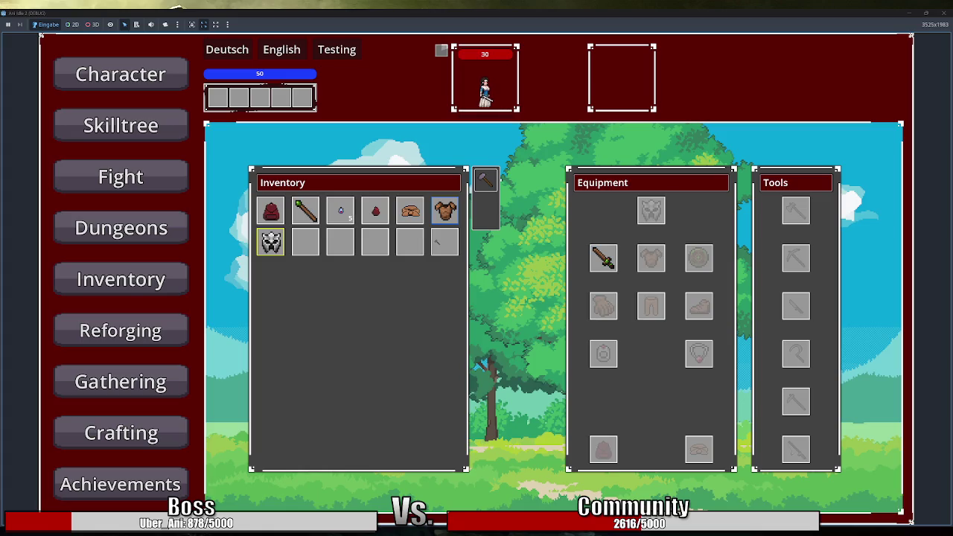
mouse_move(440, 241)
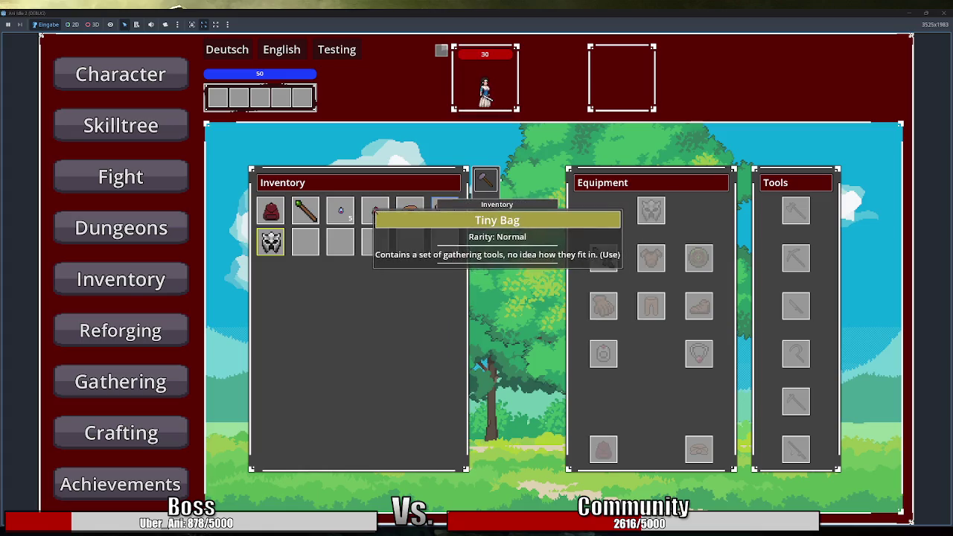
mouse_move(410, 211)
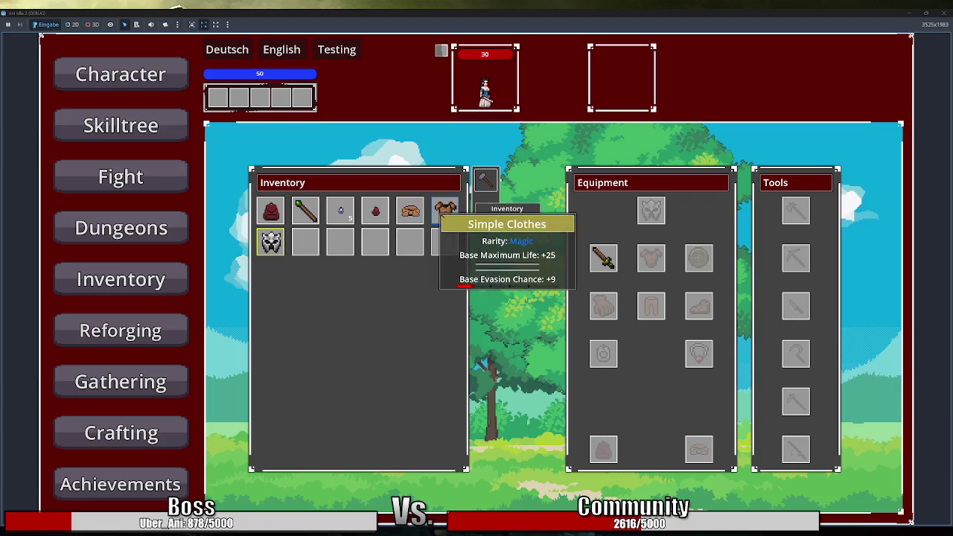
click(943, 13)
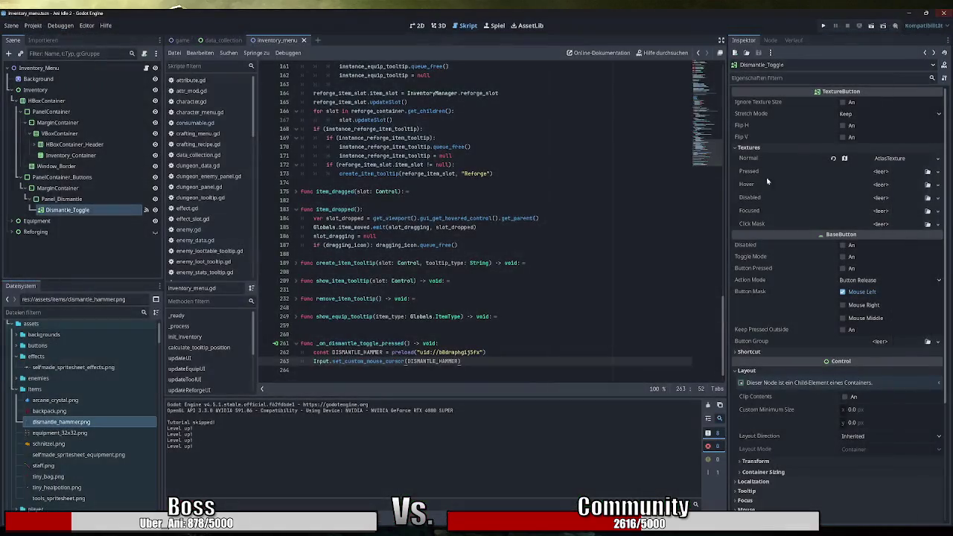
key(BackSpace)
text(,)
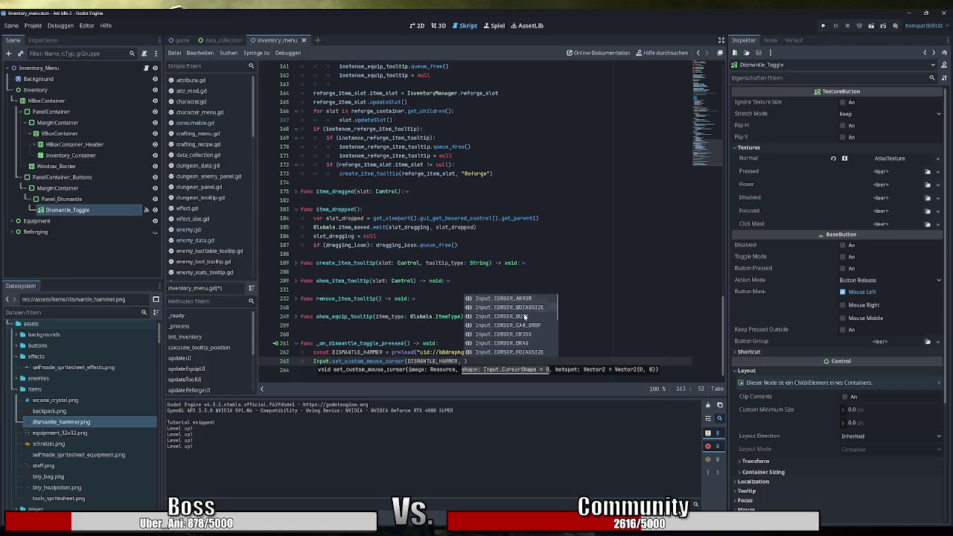
scroll(527, 318, down, 1)
scroll(537, 319, down, 8)
scroll(538, 323, down, 1)
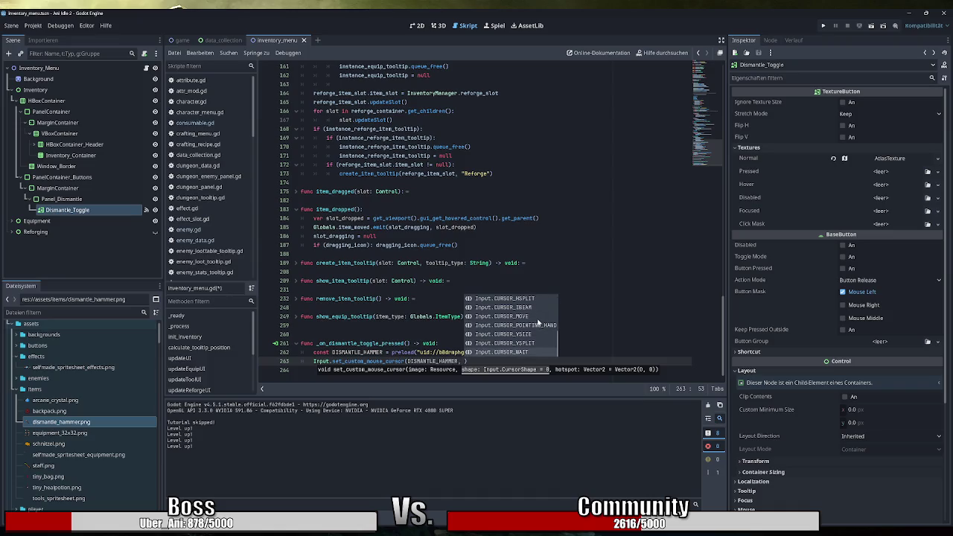
scroll(537, 326, up, 10)
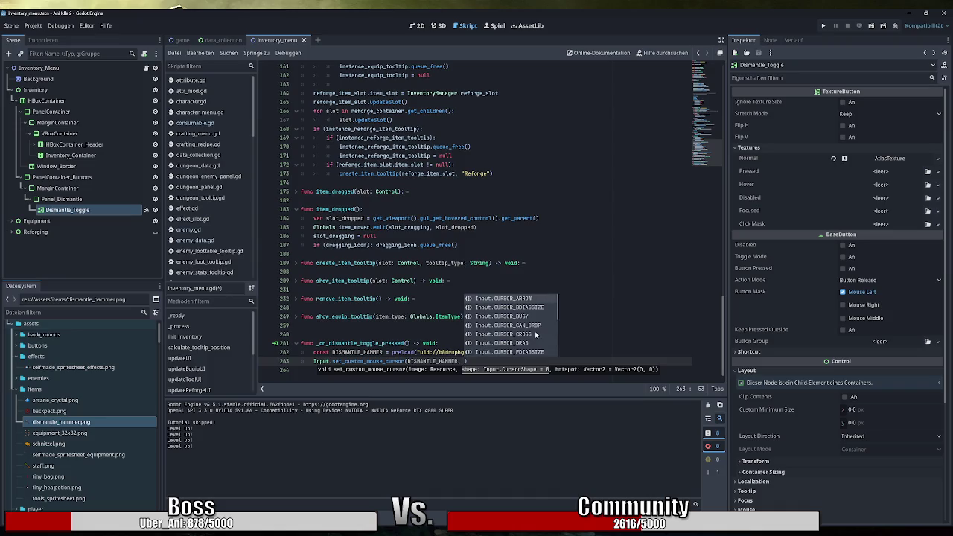
scroll(537, 335, down, 2)
scroll(537, 334, down, 6)
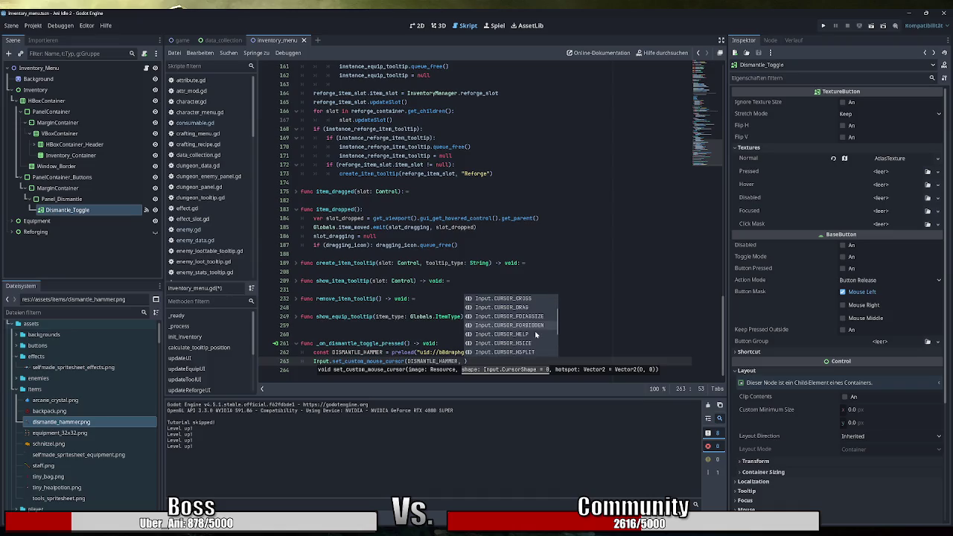
scroll(535, 334, down, 2)
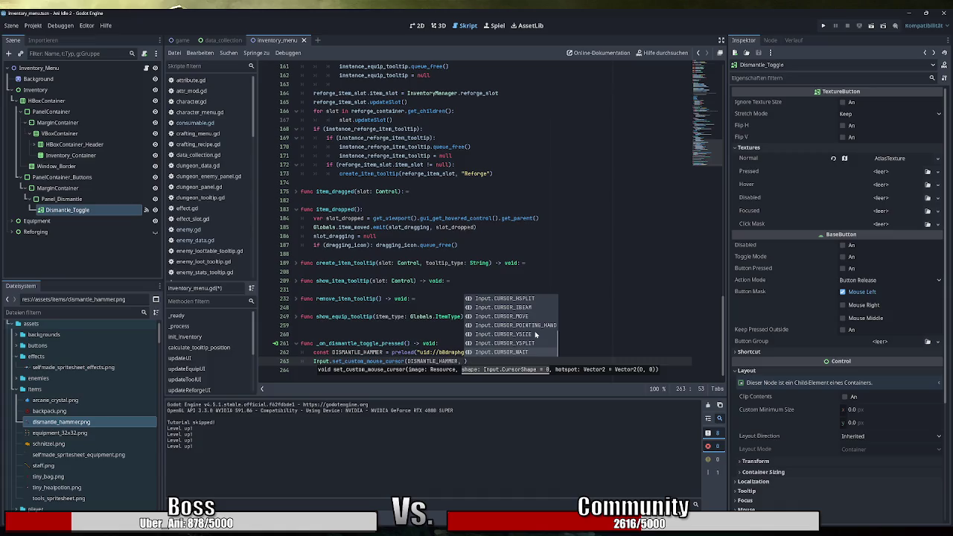
key(BackSpace)
key(BackSpace)
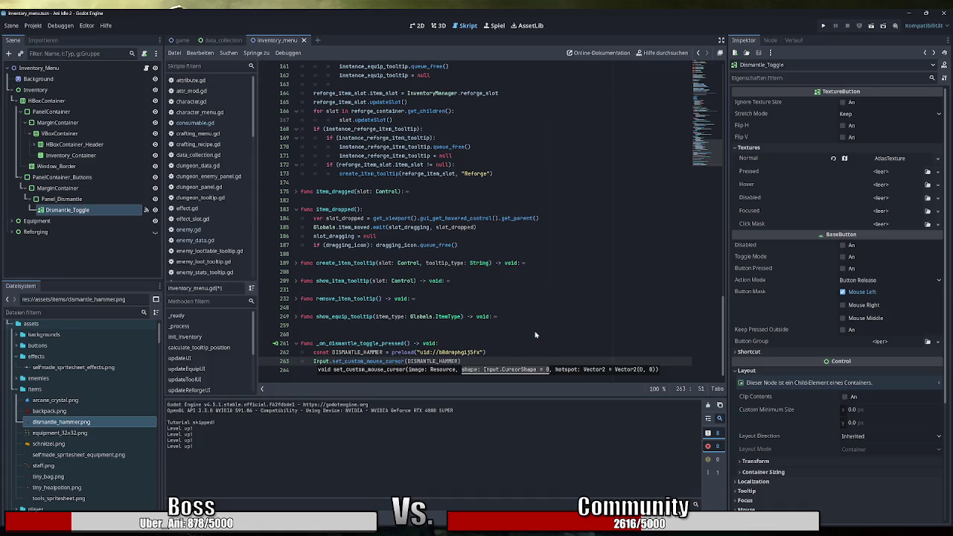
text())
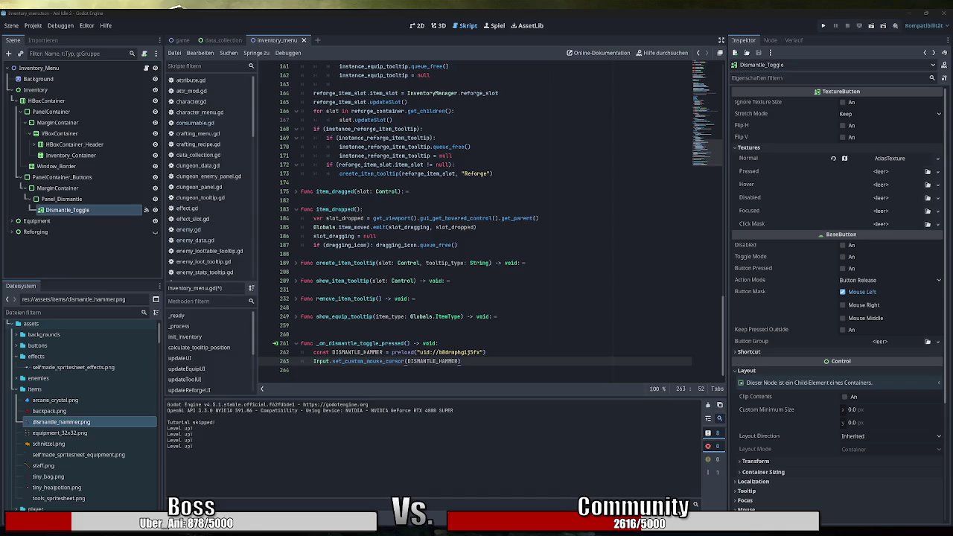
click(386, 361)
key(shift+Home)
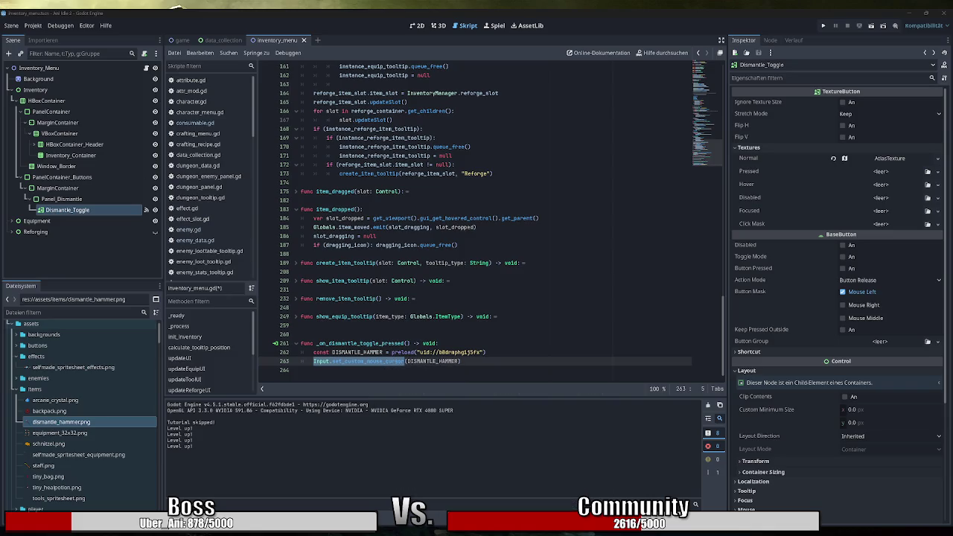
mouse_move(357, 362)
key(Return)
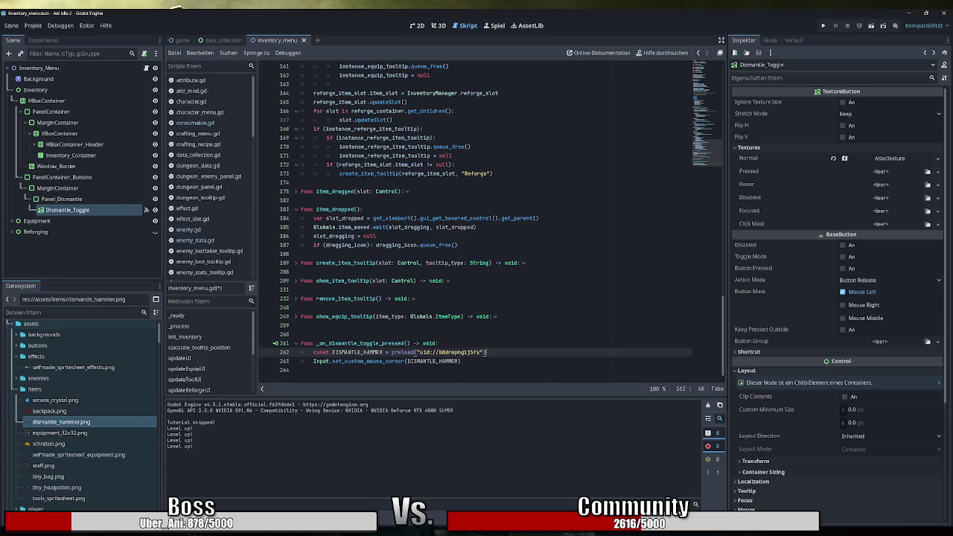
Copy DISMANTLE_HAMMER onto the line below the preload, start typing .scal, then erase it
double_click(357, 352)
key(ctrl+c)
key(Down)
key(ctrl+v)
text(.scal)
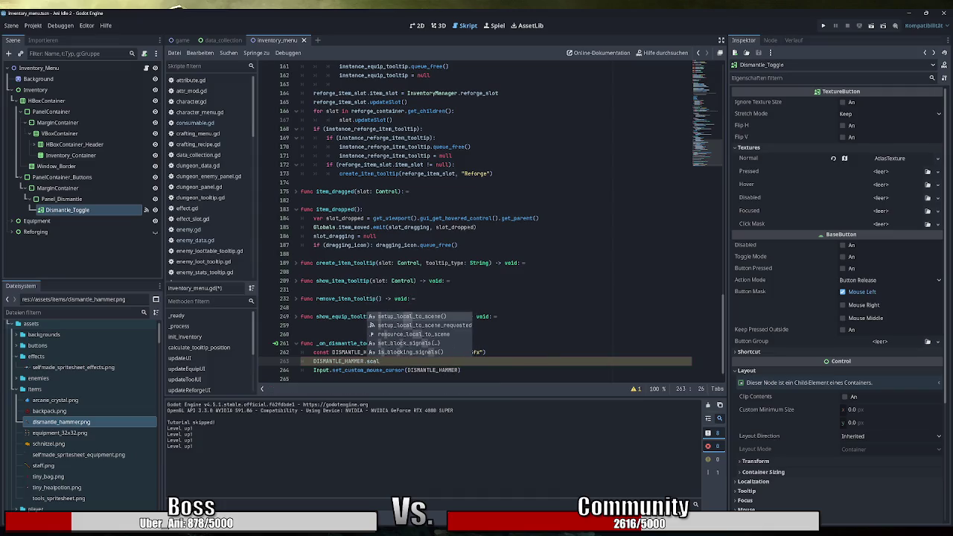
key(BackSpace)
key(BackSpace)
key(BackSpace)
key(BackSpace)
key(BackSpace)
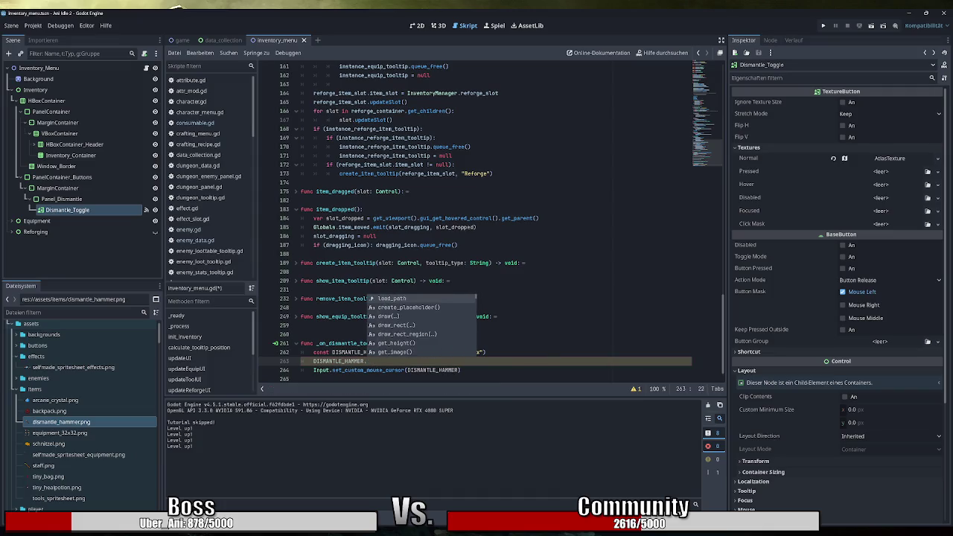
key(BackSpace)
key(BackSpace)
key(BackSpace)
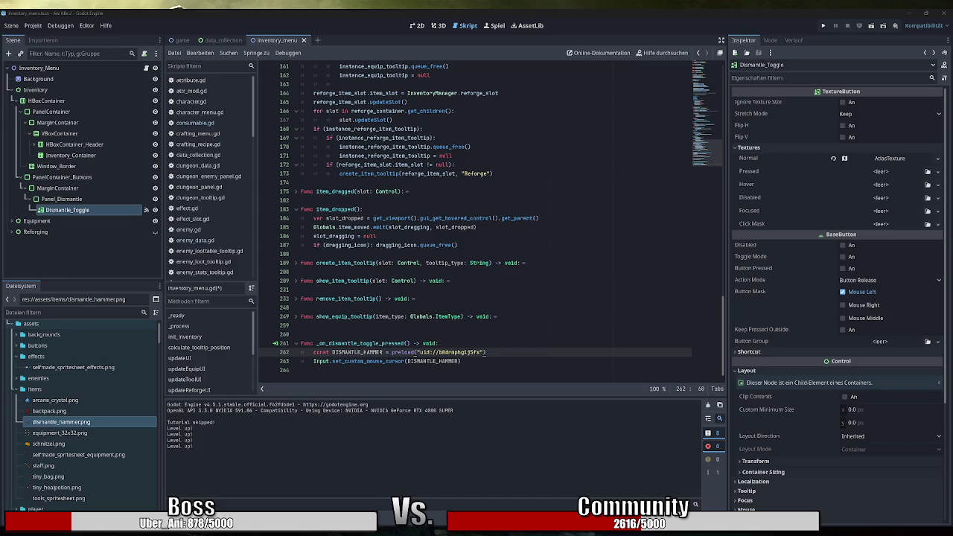
Paste DISMANTLE_HAMMER on new line 263 and browse the texture's autocomplete member list
key(Return)
double_click(357, 352)
key(ctrl+c)
key(Down)
key(ctrl+v)
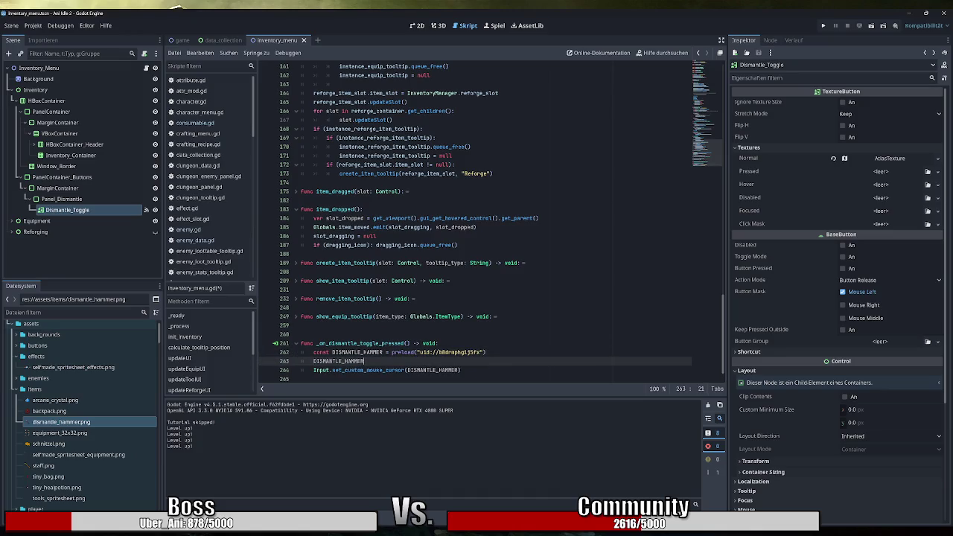
text(.size)
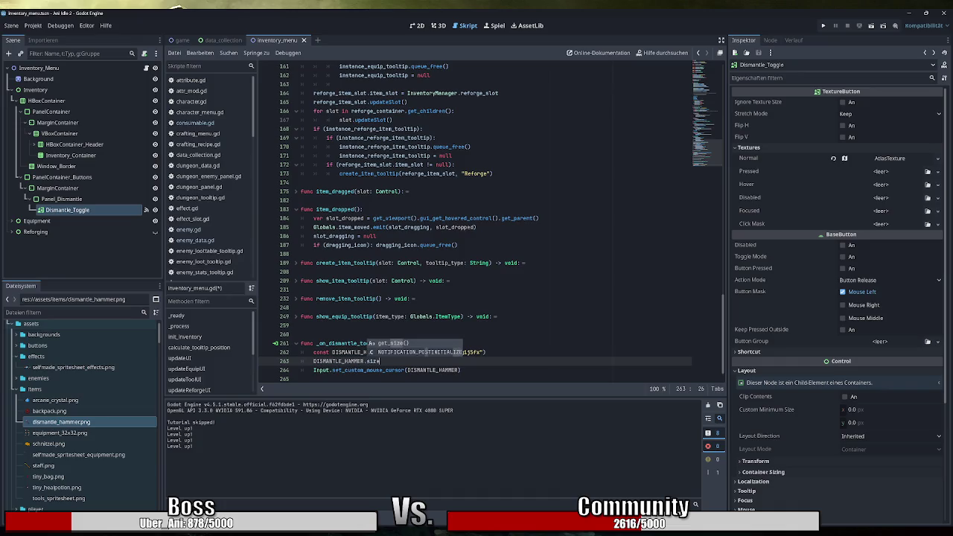
key(BackSpace)
key(BackSpace)
key(BackSpace)
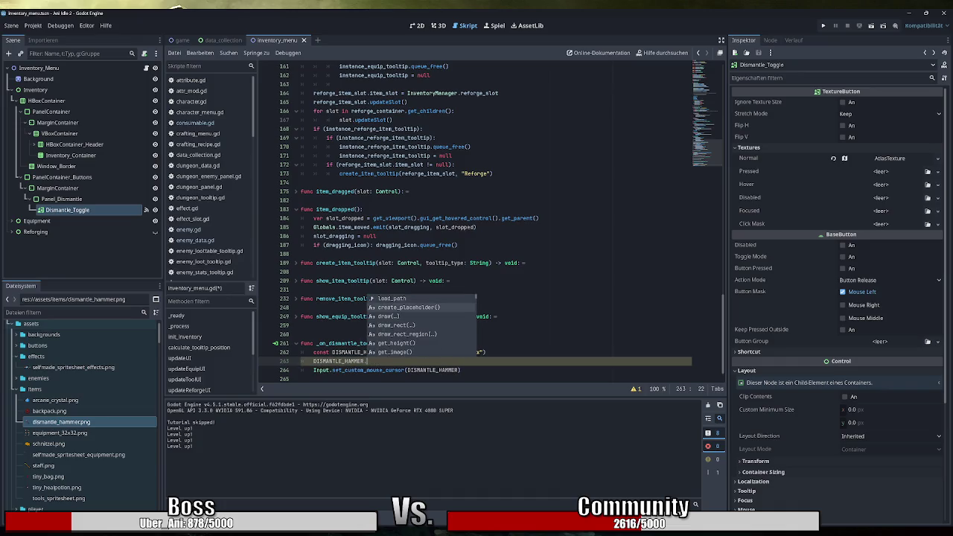
key(Down)
key(Down)
key(Down)
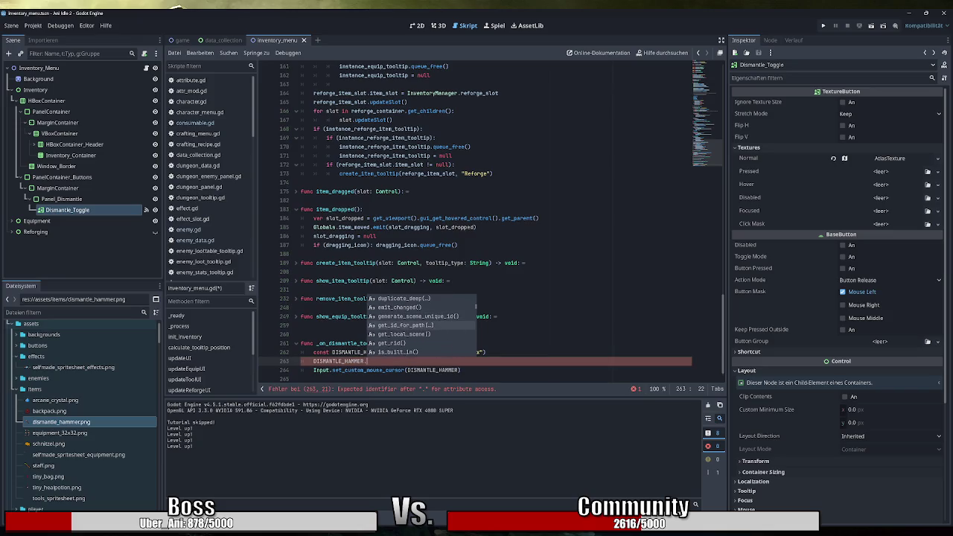
key(Down)
key(Down)
key(Down)
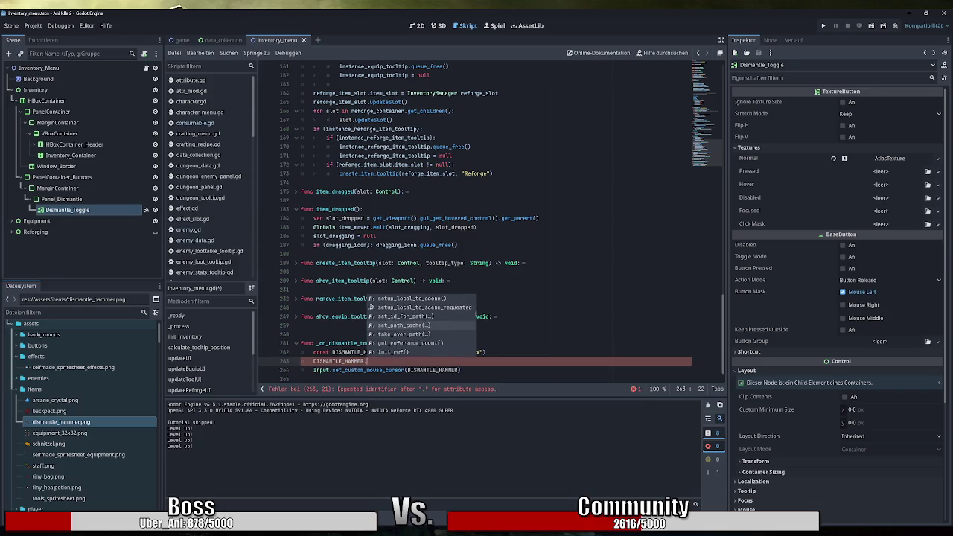
key(Down)
key(Down)
key(Down)
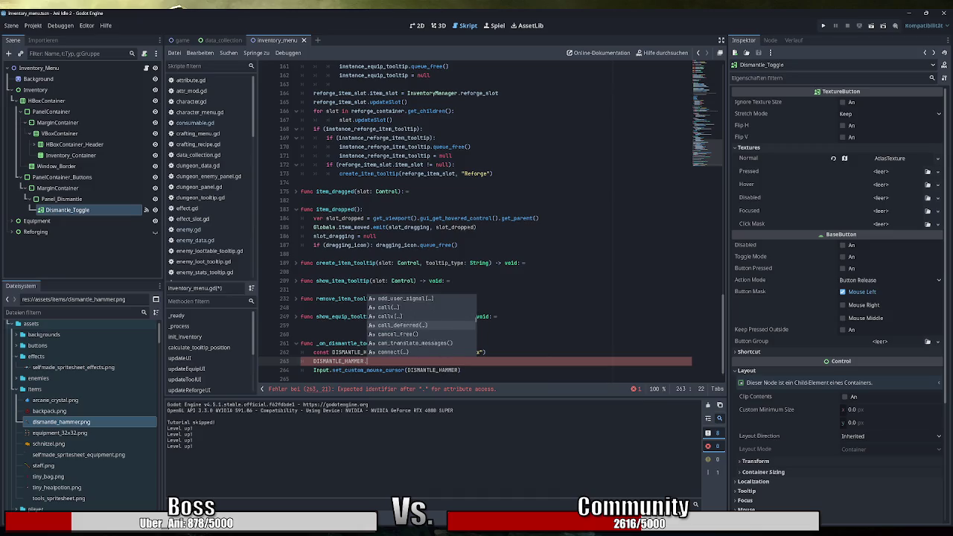
key(Down)
key(Down)
key(Down)
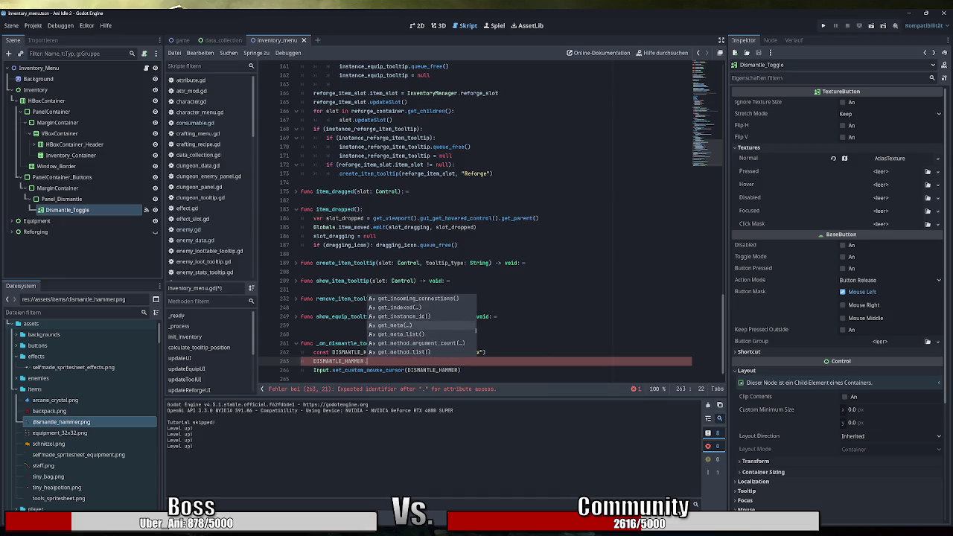
key(Down)
key(Down)
key(Down)
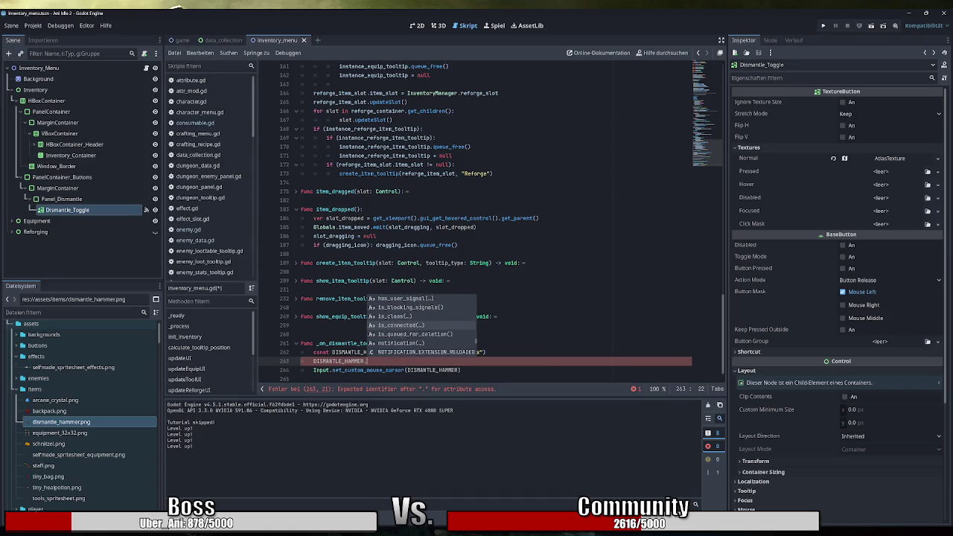
key(Down)
key(Down)
key(Down)
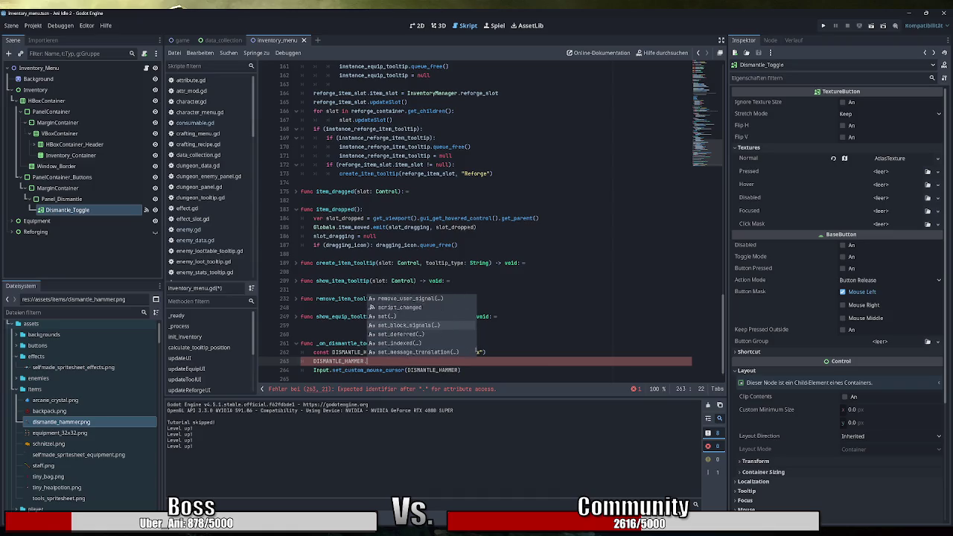
key(Down)
key(Down)
key(Down)
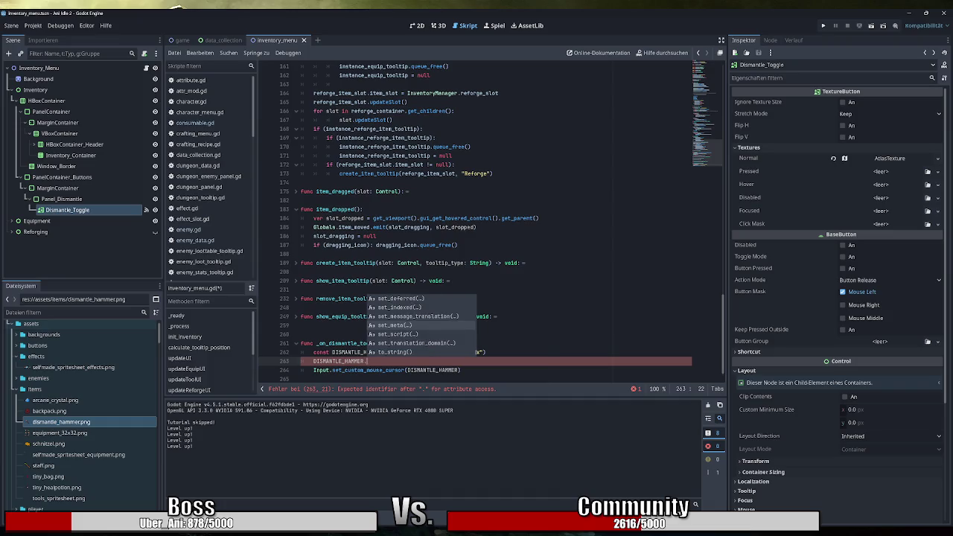
key(Down)
key(Down)
key(Down)
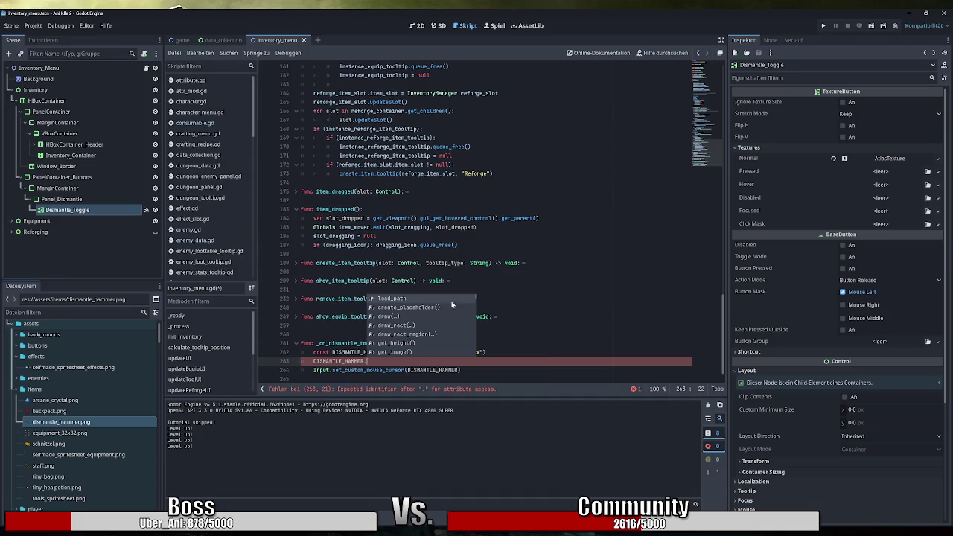
Delete the stray DISMANTLE_HAMMER test line 263
click(524, 263)
drag(365, 361, 486, 353)
key(BackSpace)
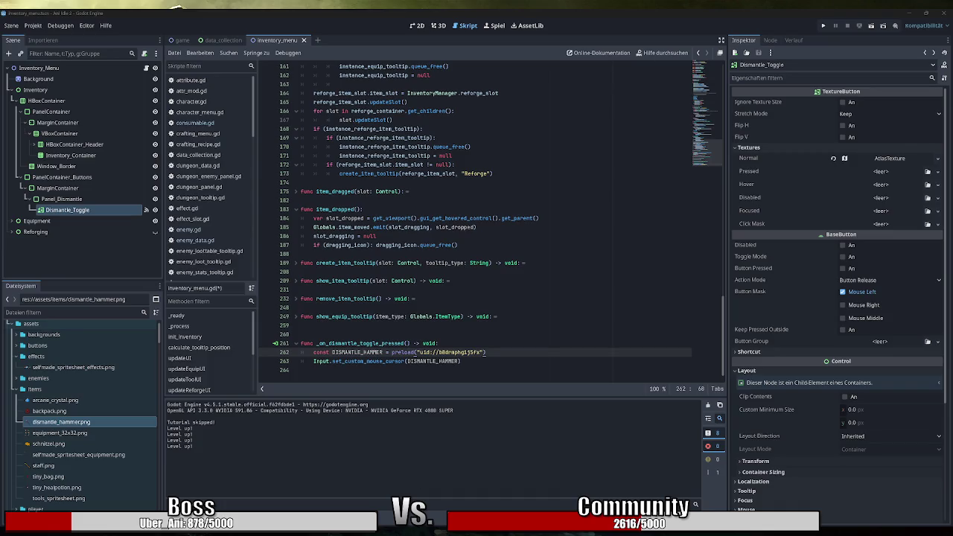
Run the game, close the tutorial, view the Inventory items, and shrink the game window over the editor
click(823, 26)
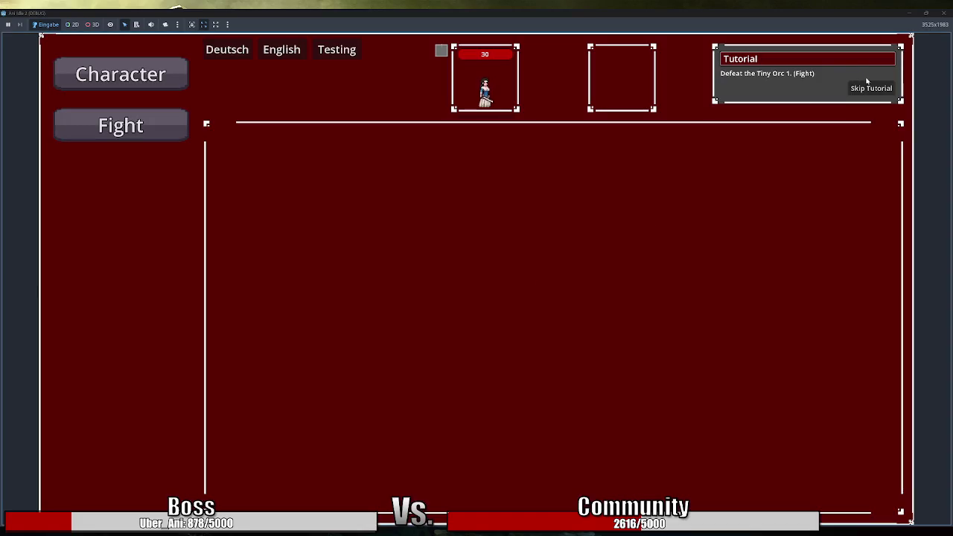
click(870, 87)
click(120, 278)
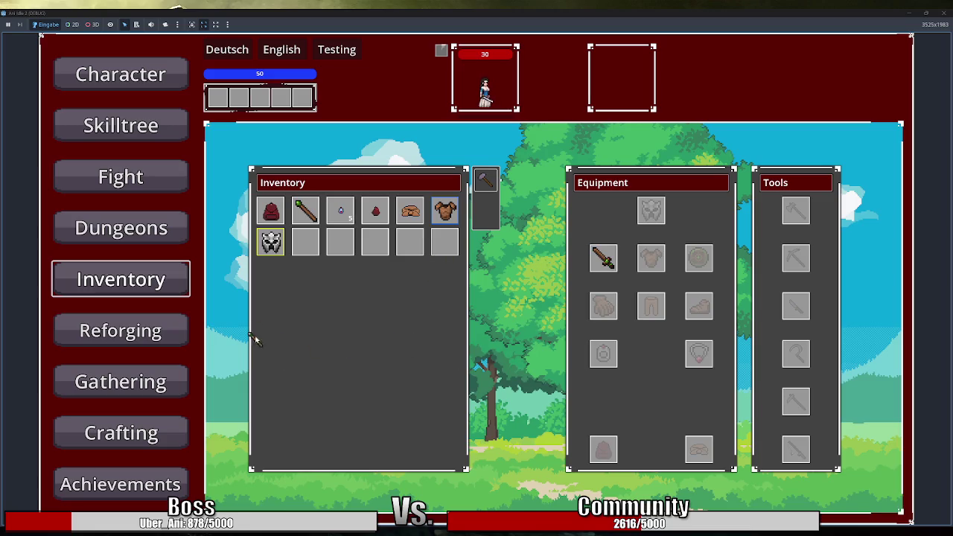
mouse_move(304, 210)
mouse_move(407, 218)
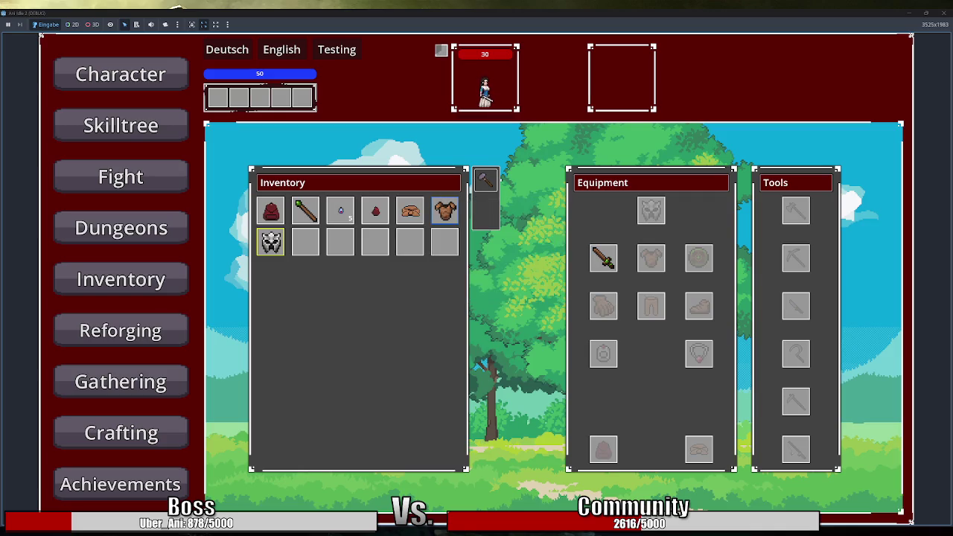
double_click(525, 12)
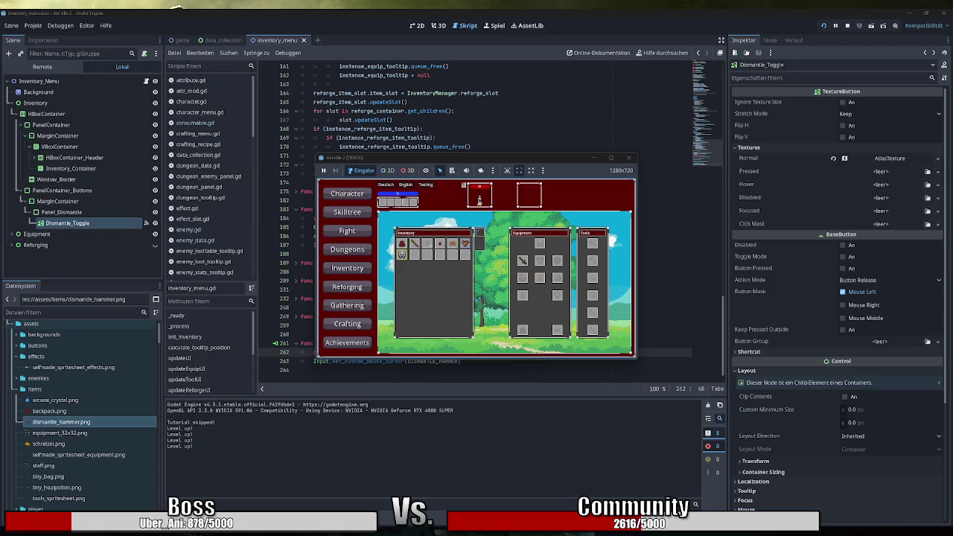
Maximize the game window again, then stop the running game
double_click(495, 158)
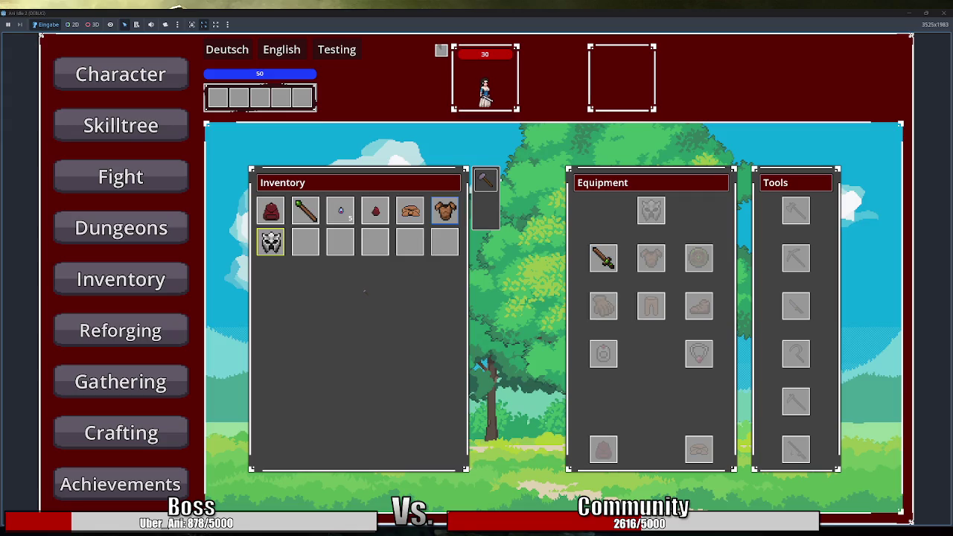
click(943, 12)
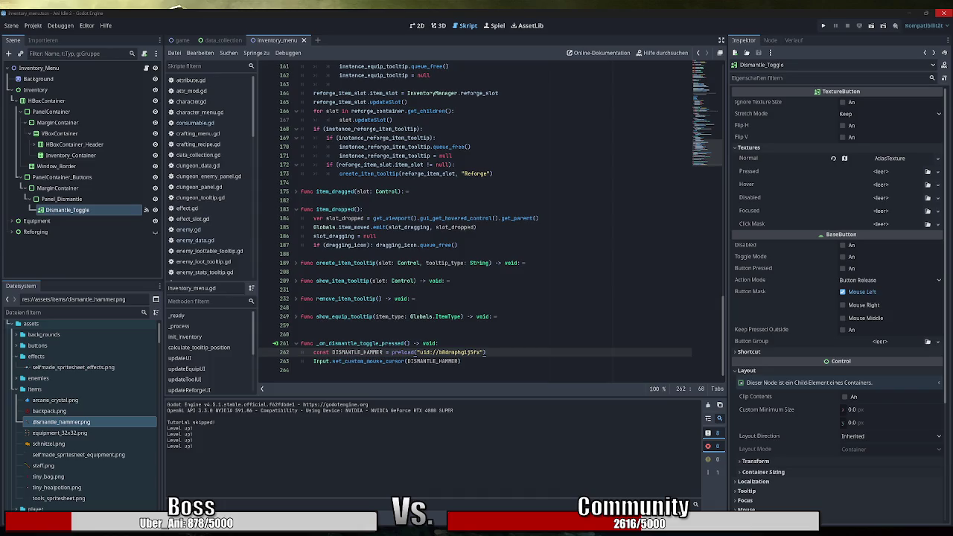
Unfold the item_dragged function at line 175
scroll(219, 104, down, 8)
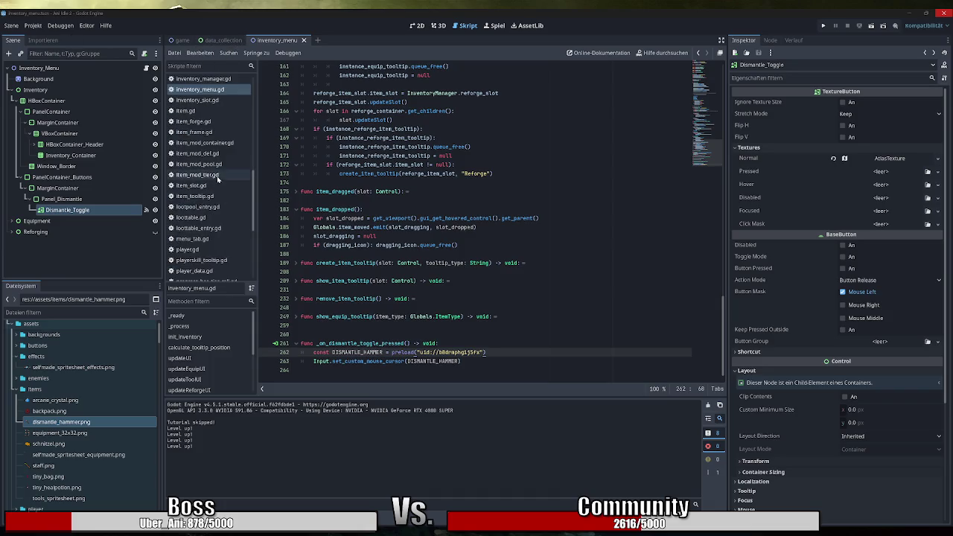
scroll(218, 182, up, 2)
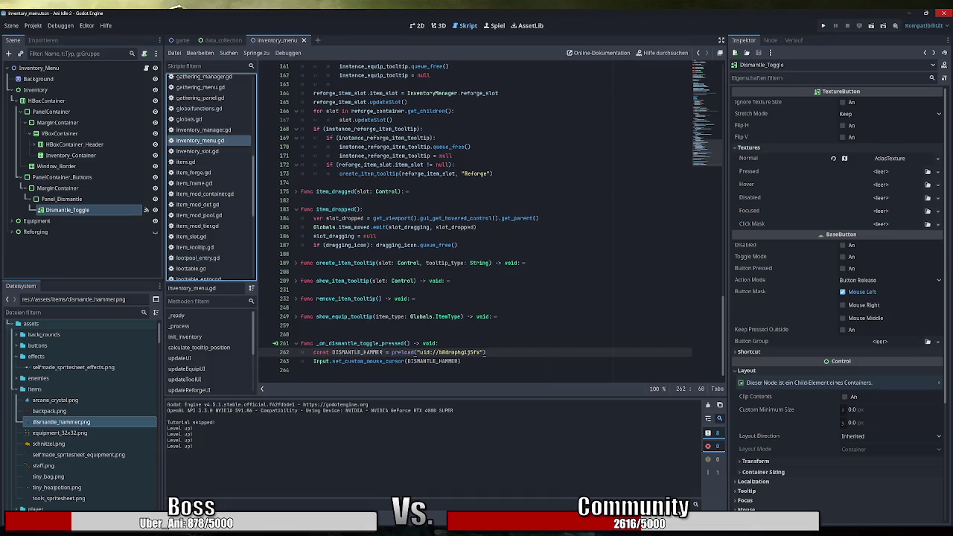
scroll(492, 224, up, 3)
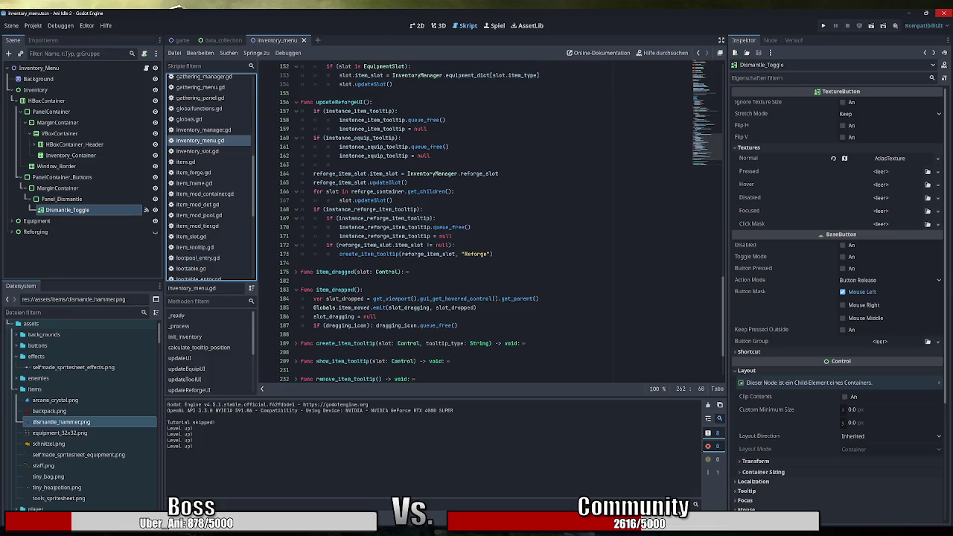
click(297, 271)
scroll(447, 224, down, 3)
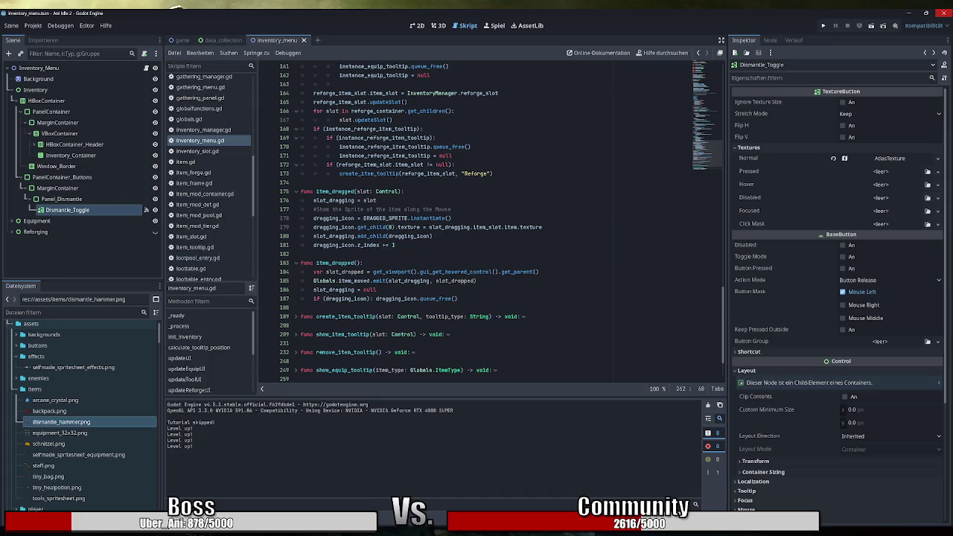
Look up the DRAGGED_SPRITE declaration, return to line 178, and select the drag-icon code on lines 177–180
double_click(384, 218)
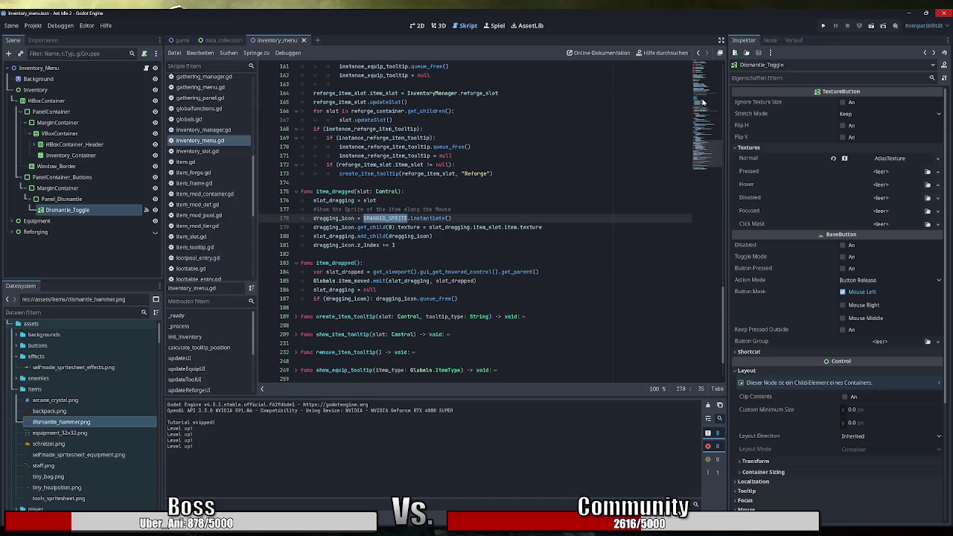
ctrl+click(384, 218)
scroll(492, 223, up, 5)
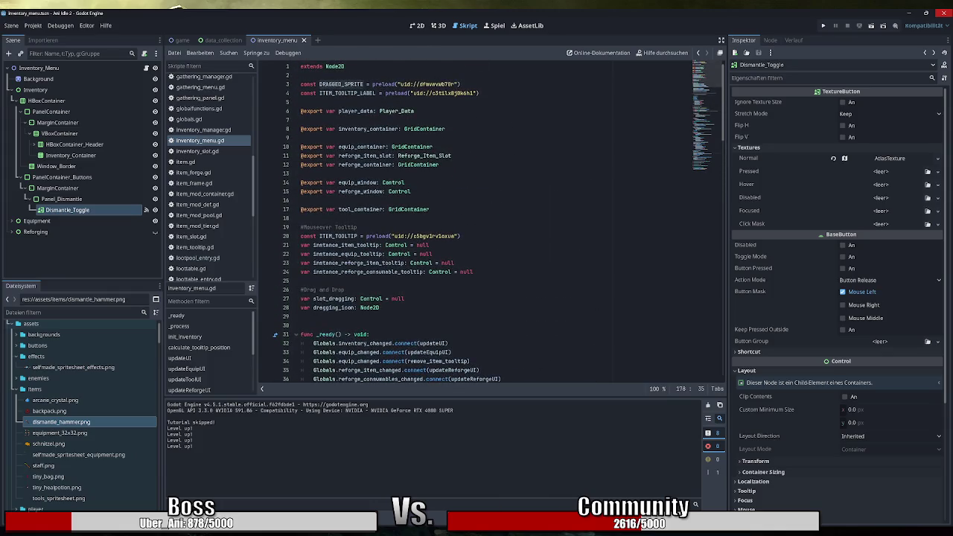
key(alt+Left)
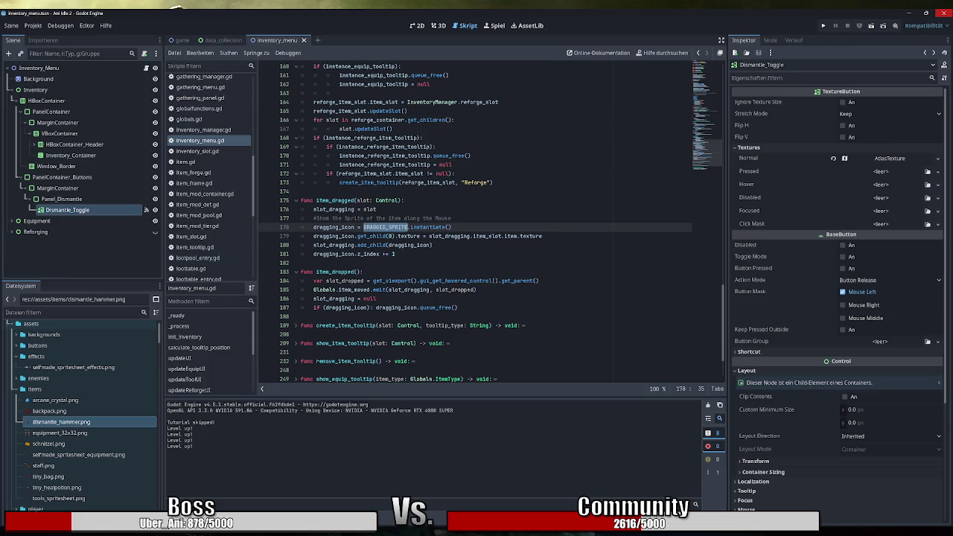
double_click(409, 237)
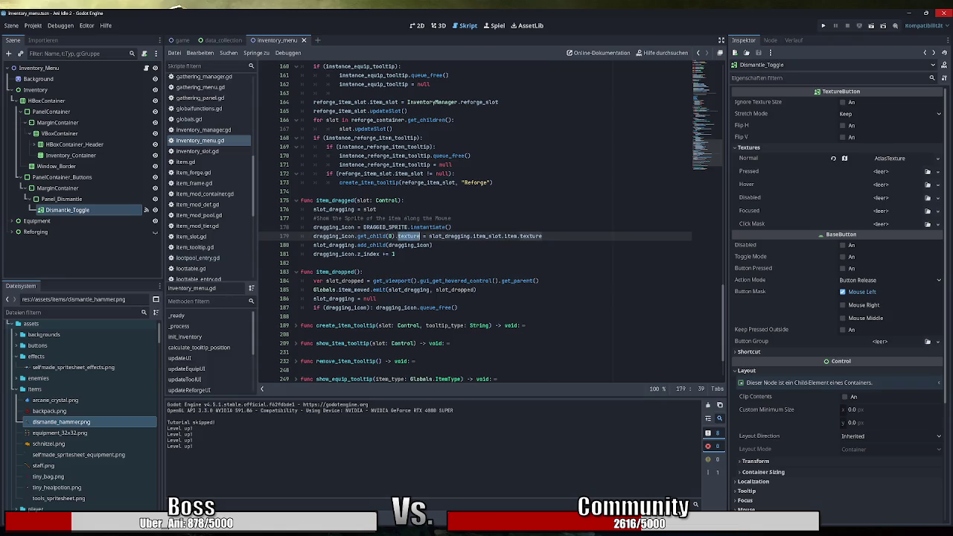
click(543, 236)
drag(432, 245, 314, 218)
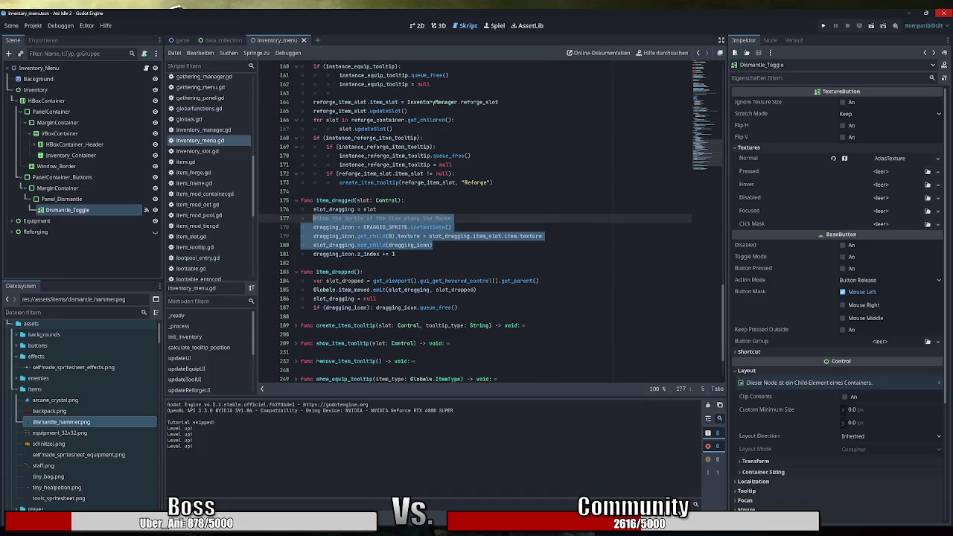
Copy item_dragged lines 177–181 through the z_index line and select the set_custom_mouse_cursor line to replace
click(433, 245)
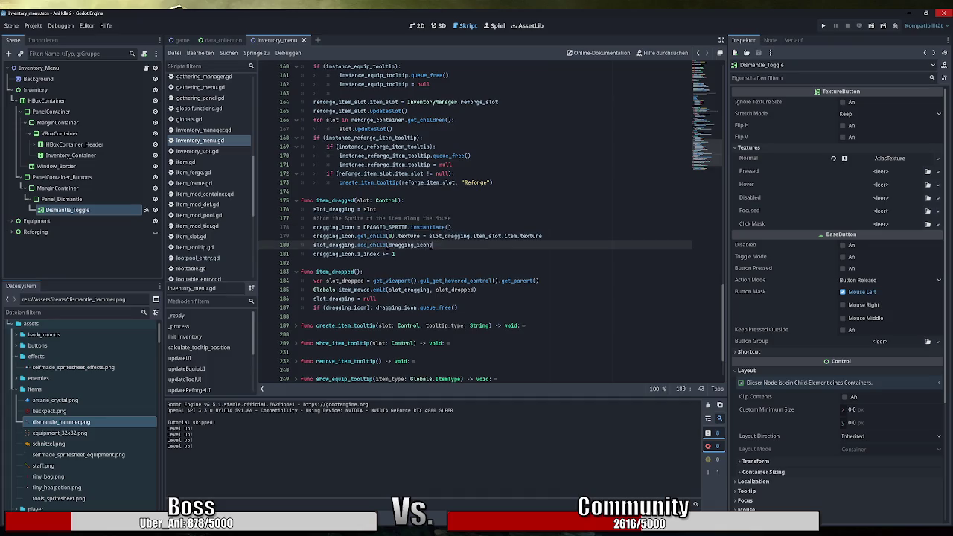
double_click(334, 245)
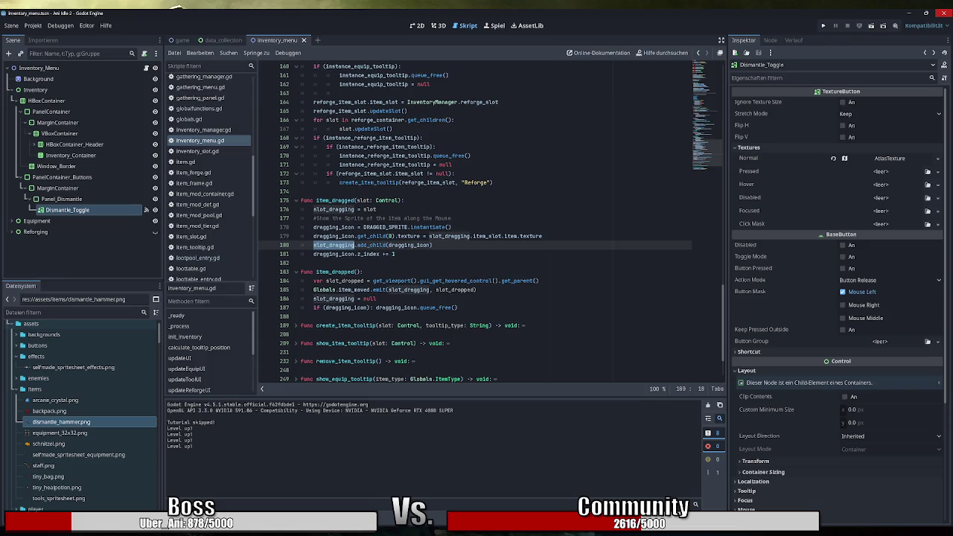
drag(542, 236, 313, 227)
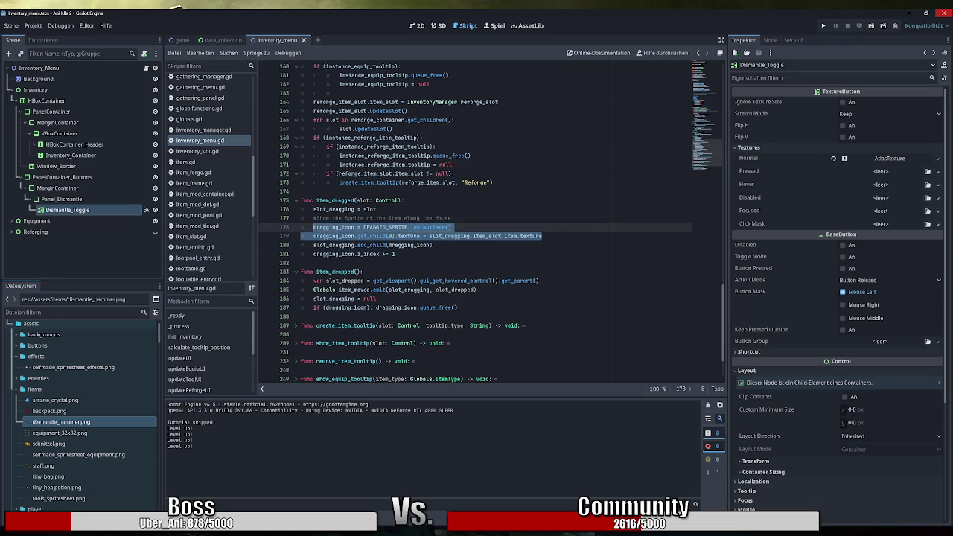
drag(432, 245, 313, 219)
scroll(476, 224, down, 2)
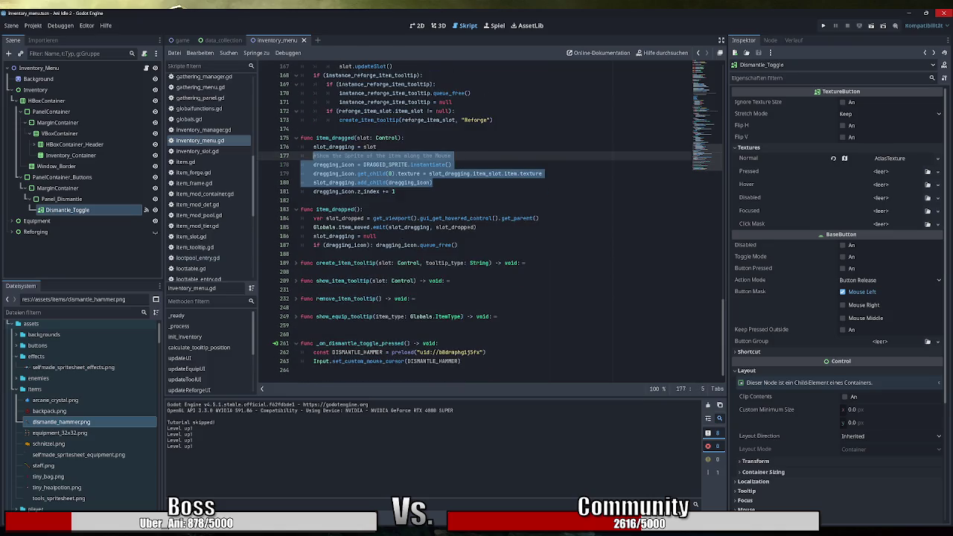
drag(396, 191, 313, 155)
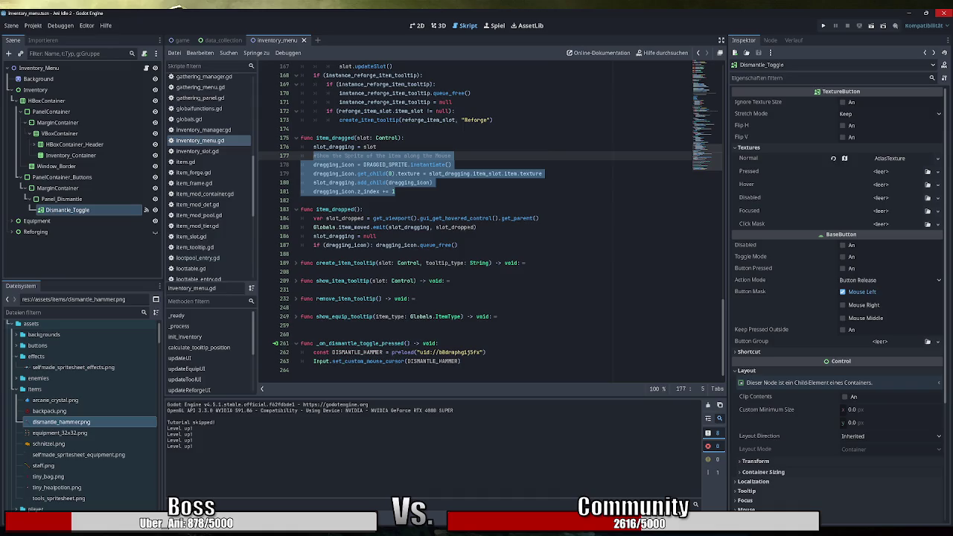
key(ctrl+c)
drag(461, 362, 313, 361)
Paste the drag-icon block into the dismantle handler and set its texture to DISMANTLE_HAMMER
key(ctrl+v)
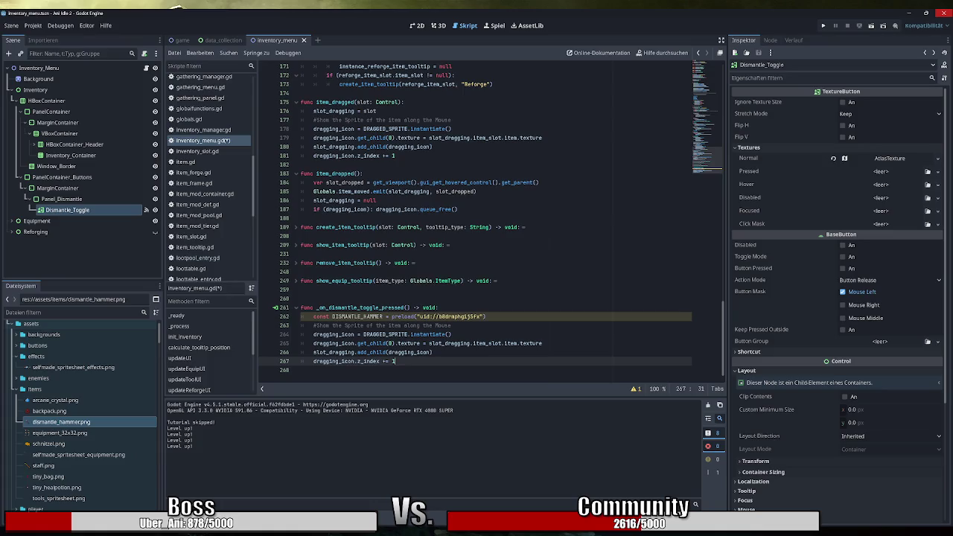
double_click(358, 316)
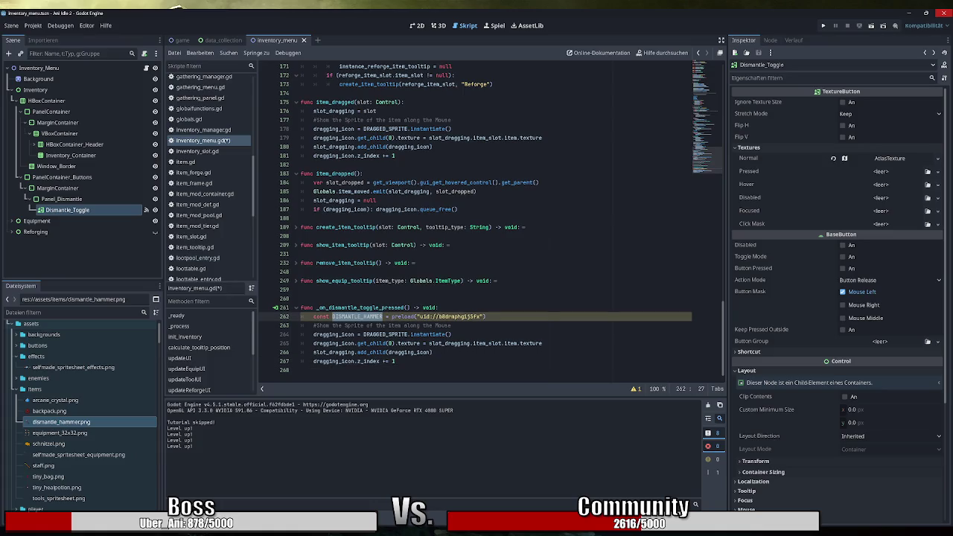
key(ctrl+c)
drag(542, 344, 429, 343)
key(ctrl+v)
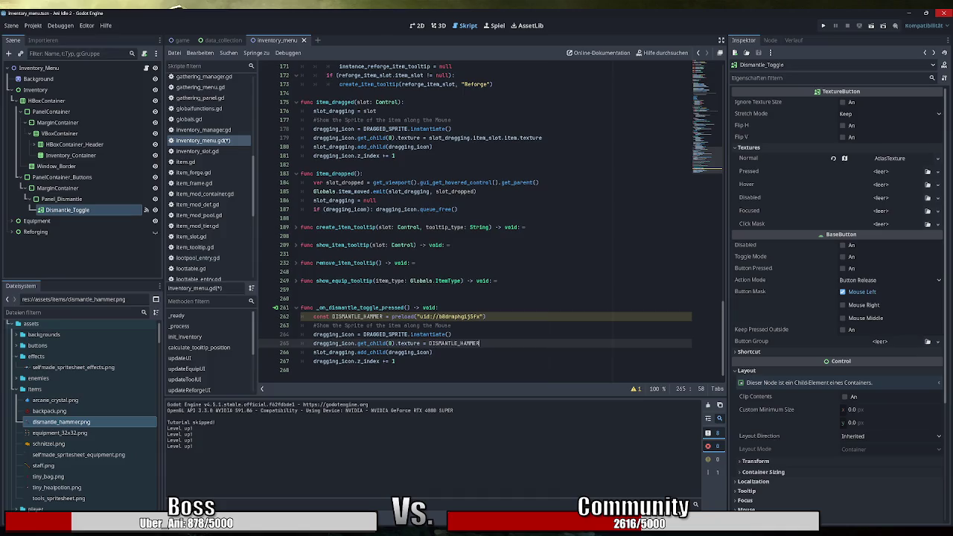
Remove slot_dragging from the add_child line 266 and open inventory_slot.gd
click(451, 334)
click(480, 343)
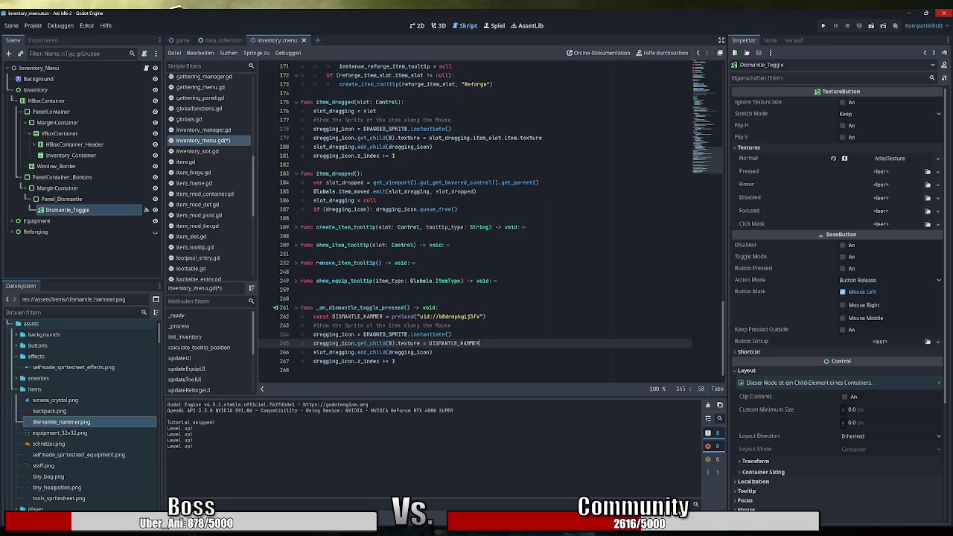
double_click(333, 352)
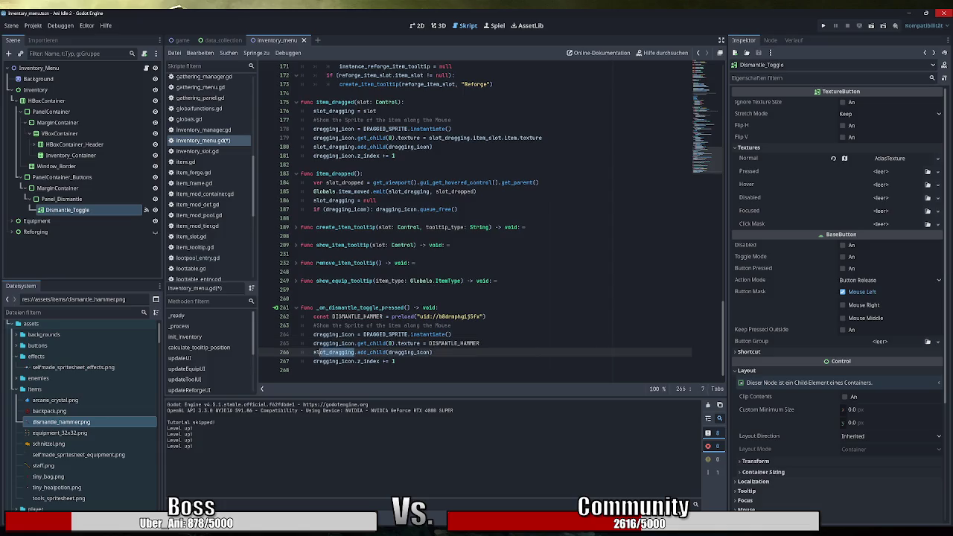
key(BackSpace)
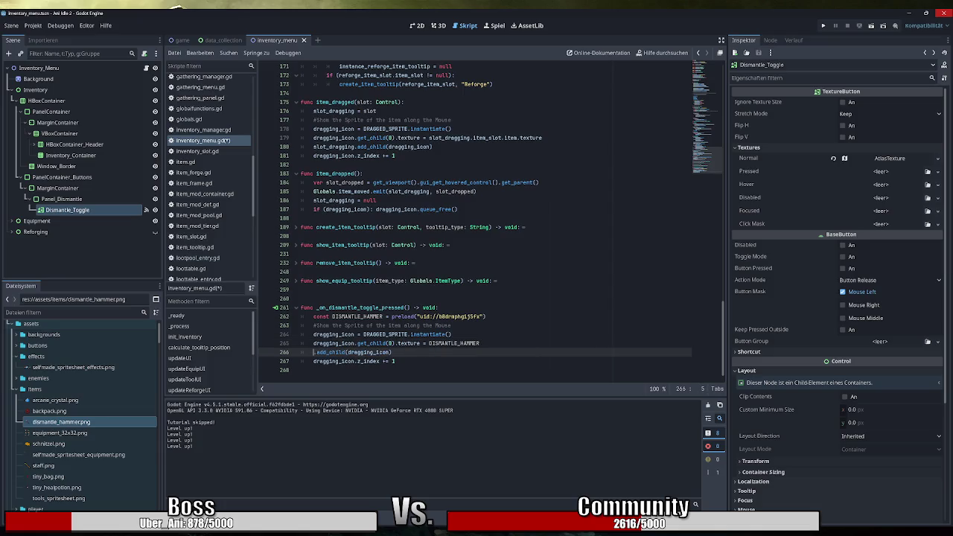
click(197, 151)
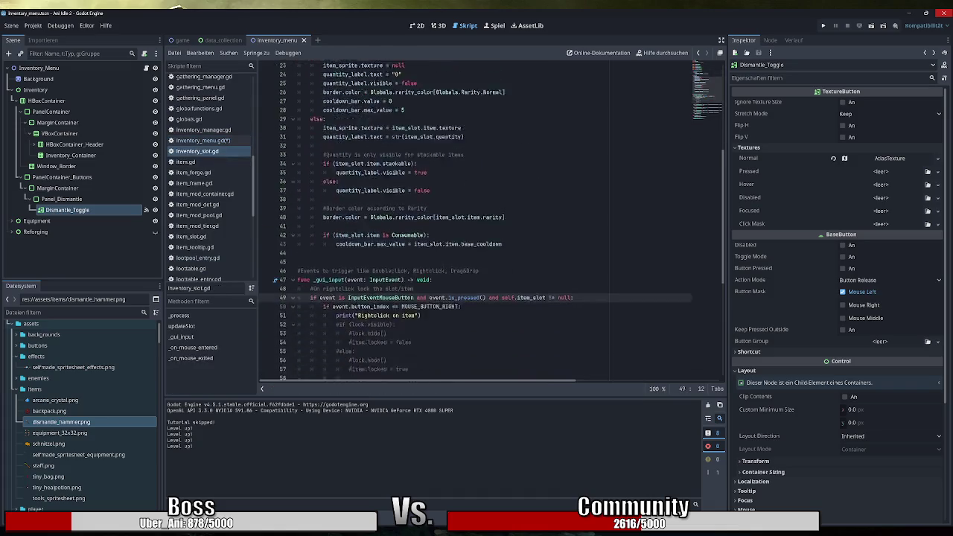
scroll(333, 313, down, 8)
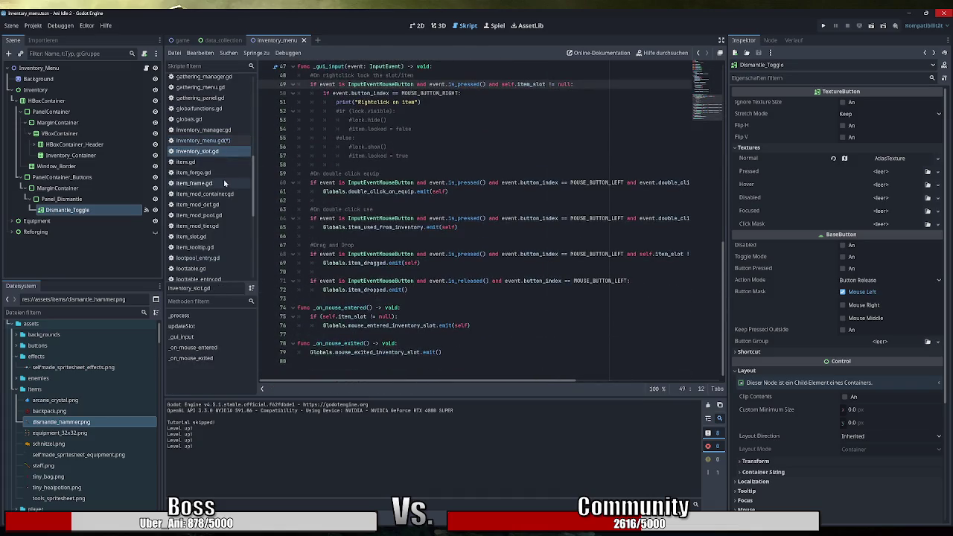
Copy get_tree().current_scene from quick_slot.gd line 86 and paste it before .add_child on line 266
scroll(214, 225, down, 2)
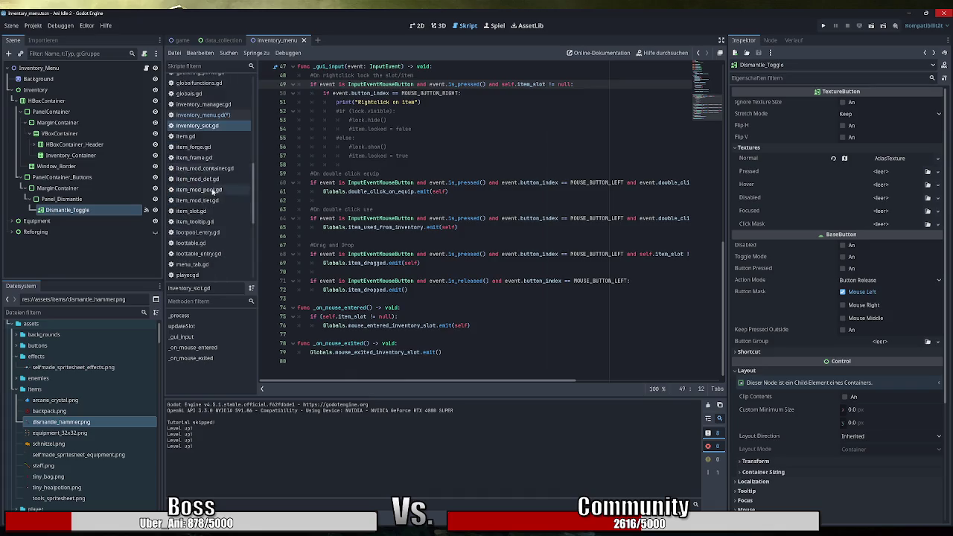
scroll(216, 225, down, 5)
click(220, 217)
scroll(302, 246, down, 9)
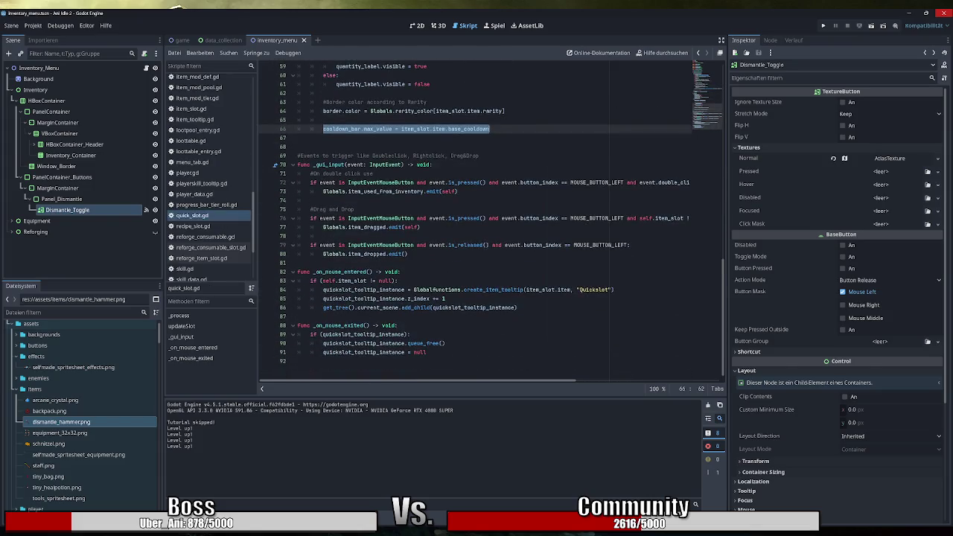
drag(399, 307, 324, 307)
scroll(189, 205, up, 3)
scroll(190, 205, up, 3)
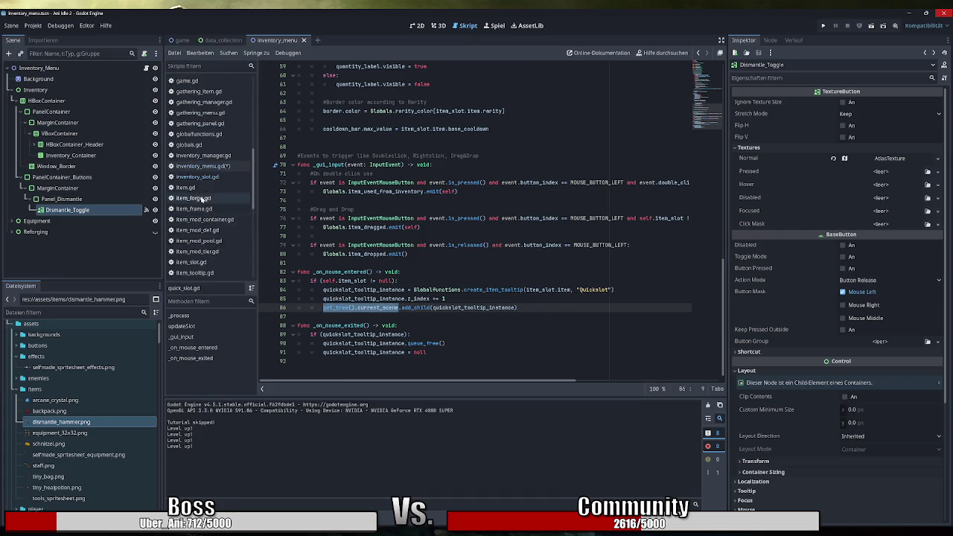
click(203, 166)
key(ctrl+v)
key(End)
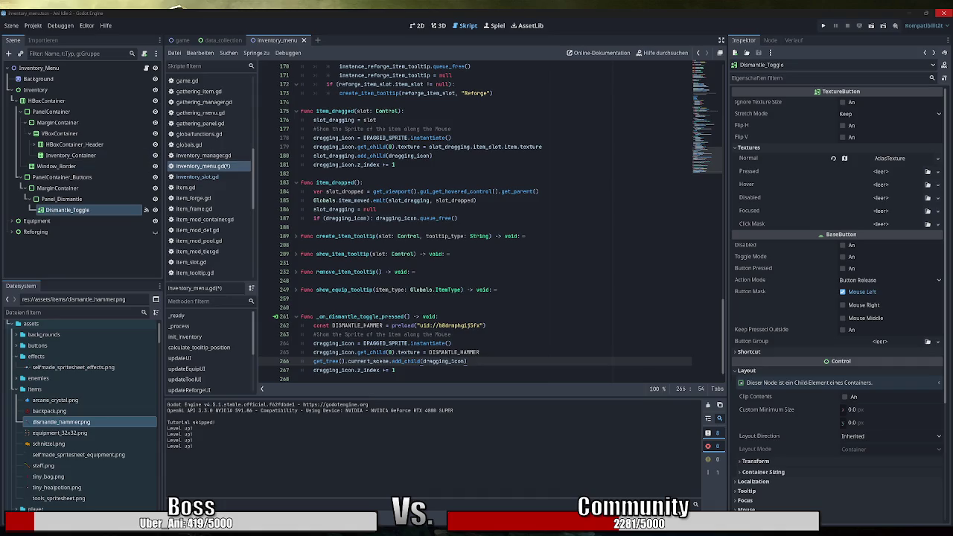
Unfold and review _process in inventory_menu.gd, then run the game and skip the tutorial
scroll(484, 224, down, 1)
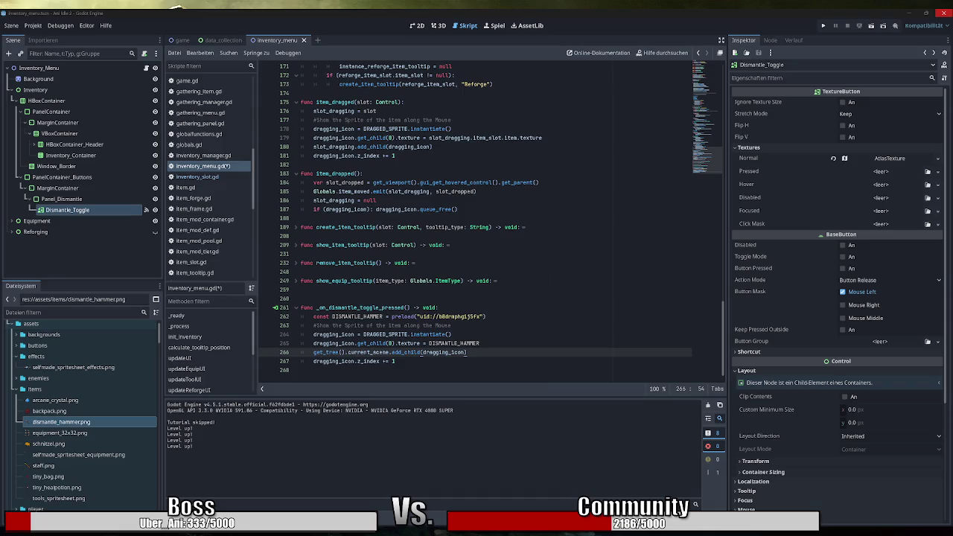
scroll(485, 224, up, 15)
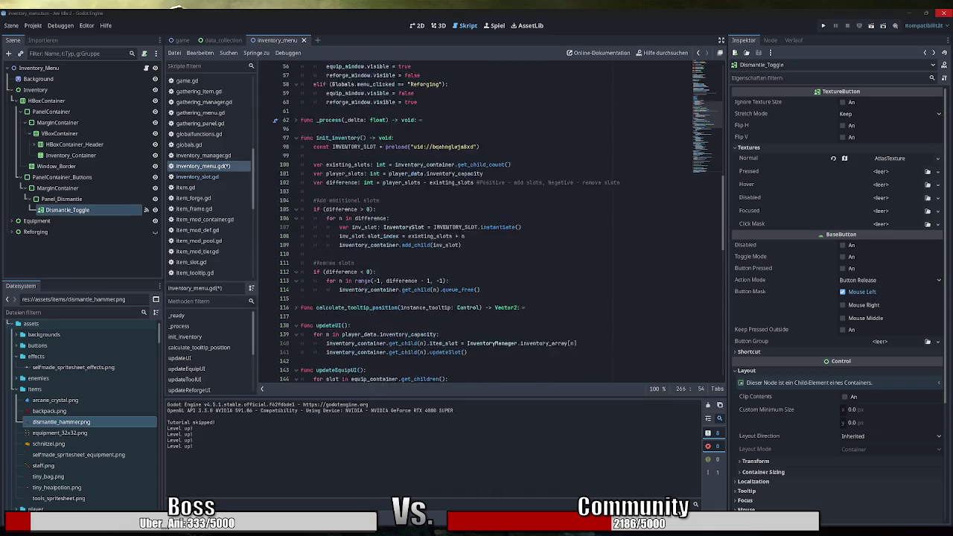
click(297, 183)
click(442, 308)
scroll(484, 223, down, 15)
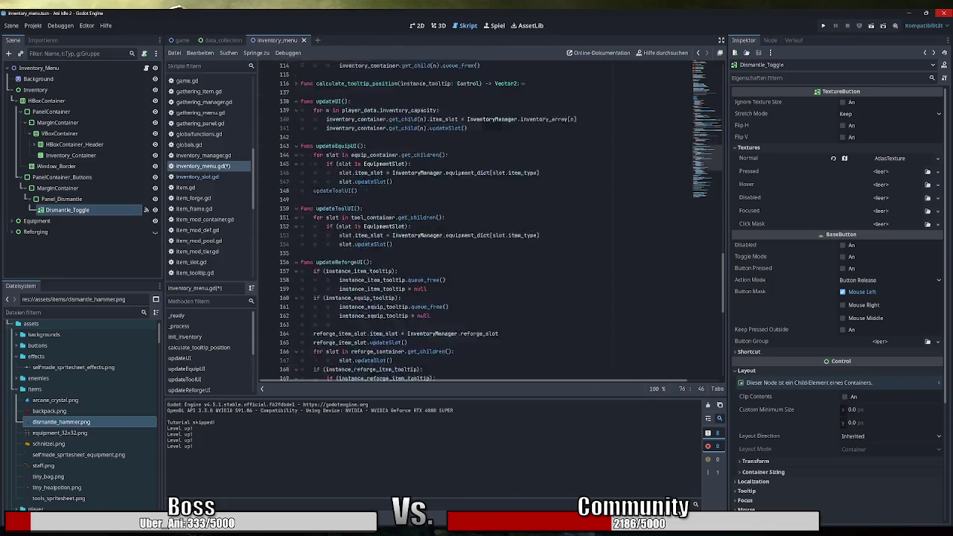
click(824, 26)
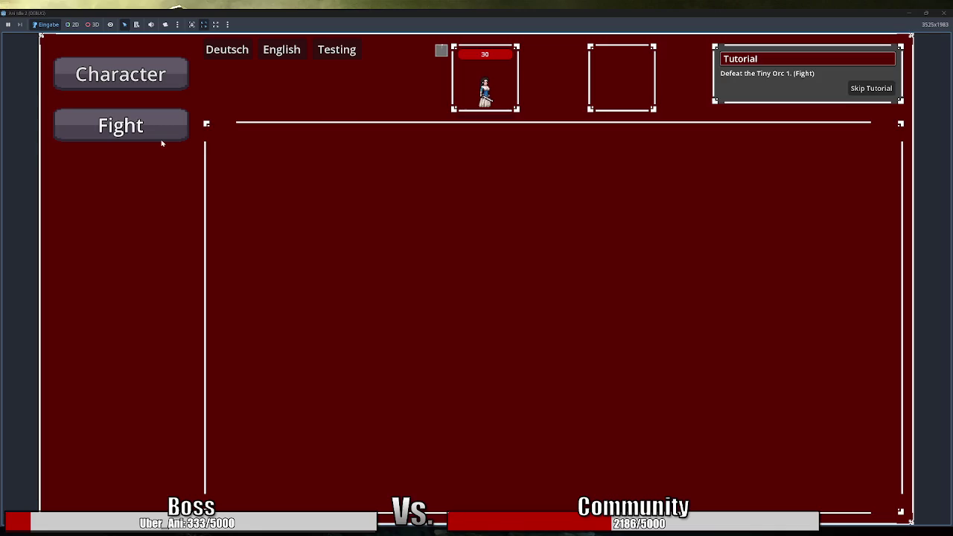
click(872, 88)
View the seven-item Inventory screen with the hammer dismantle icon, then stop the game with F8
click(121, 279)
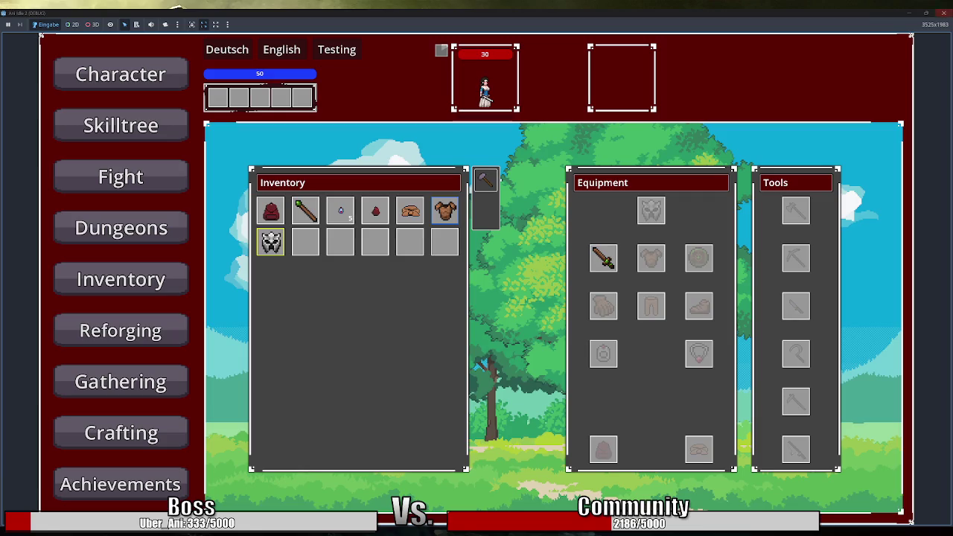
key(F8)
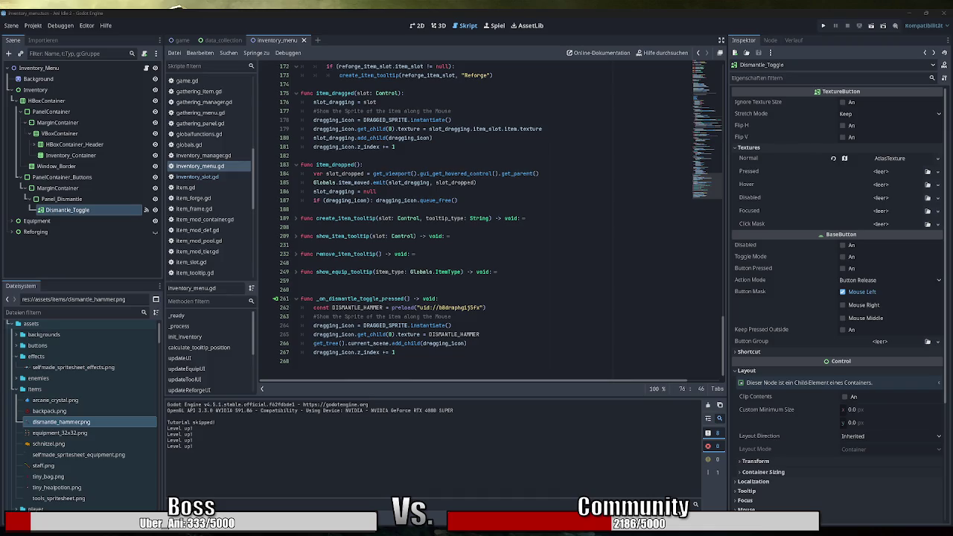
Add Input.mouse_mode = Input.MOUSE_MODE_HIDDEN as line 268 in the dismantle handler
click(395, 352)
key(Return)
text(Input.mouse_mode = Input.MOUSE_MODE_HIDDEN)
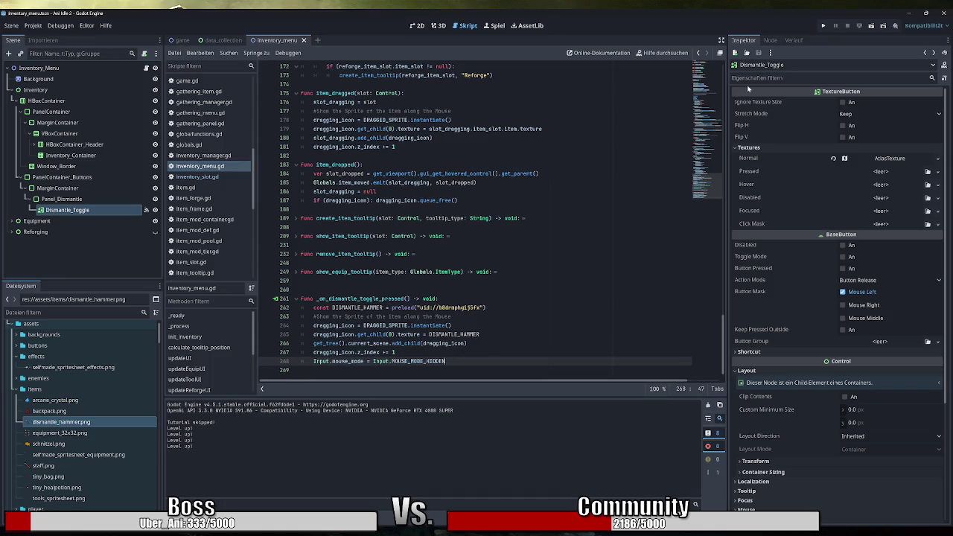
Relaunch the game and check the Inventory screen, then leave the game
key(F5)
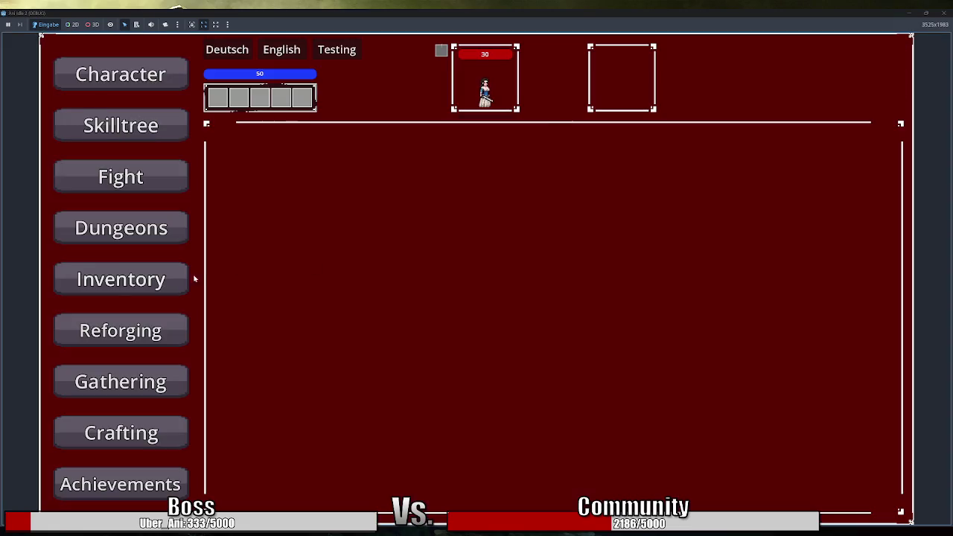
click(182, 279)
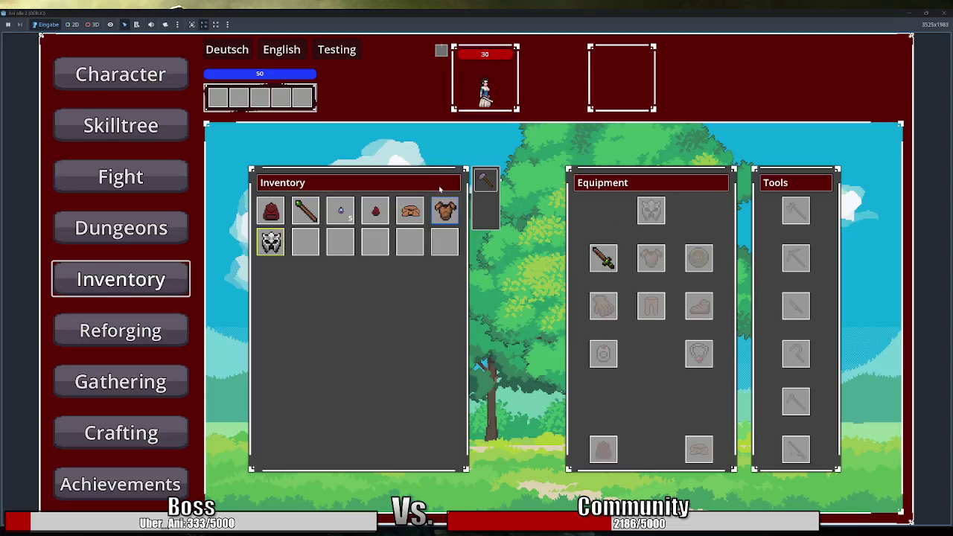
mouse_move(376, 210)
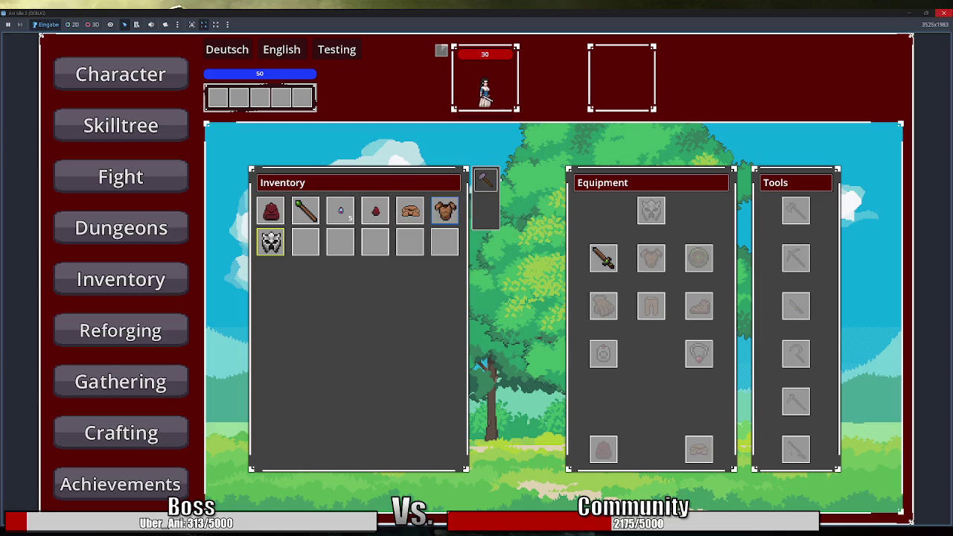
key(alt+Tab)
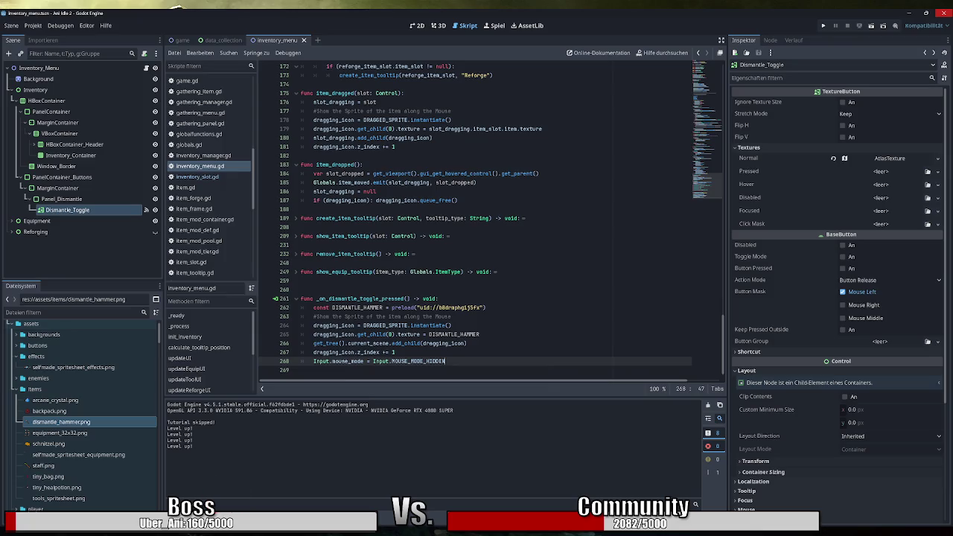
Open dragged_sprite.tscn, confirm its Sprite2D scale is 0.7, then close that scene
scroll(88, 432, down, 10)
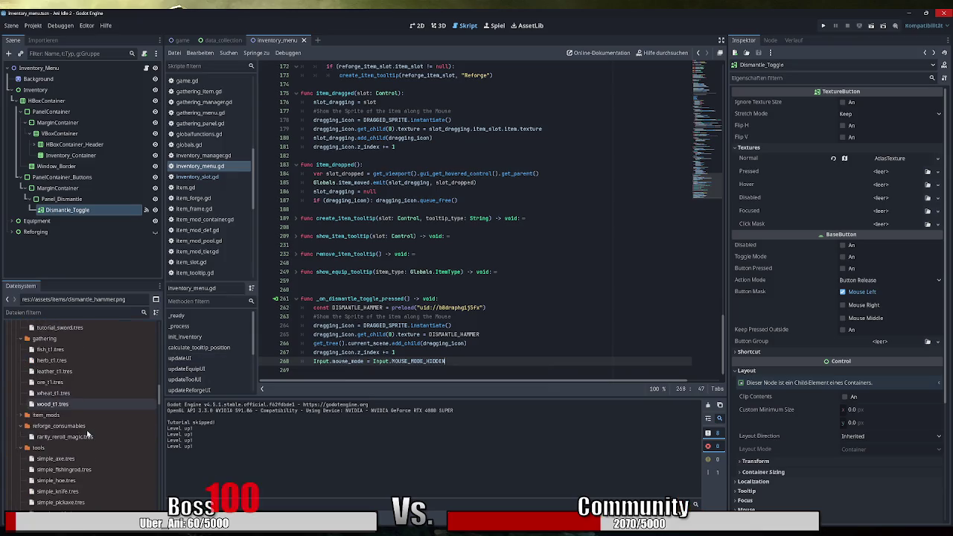
scroll(87, 434, down, 10)
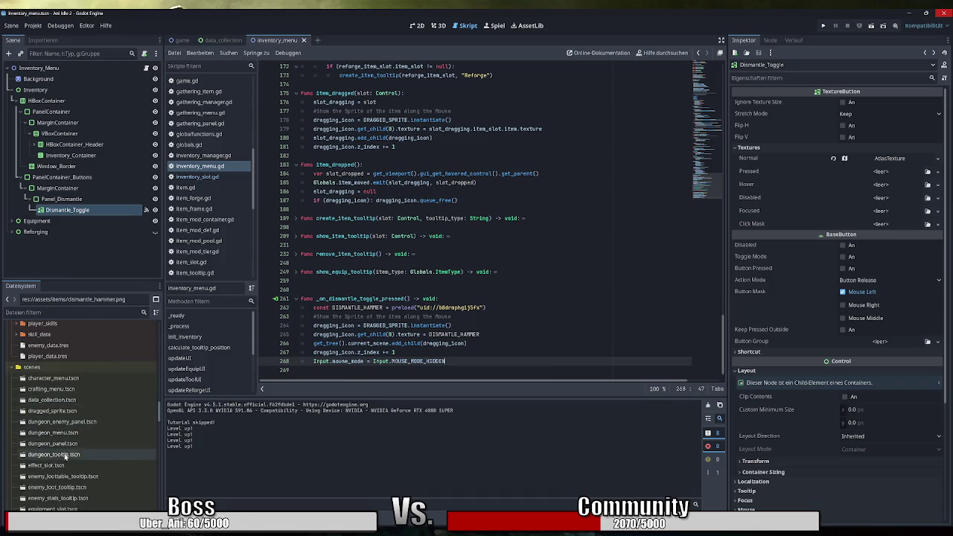
double_click(67, 411)
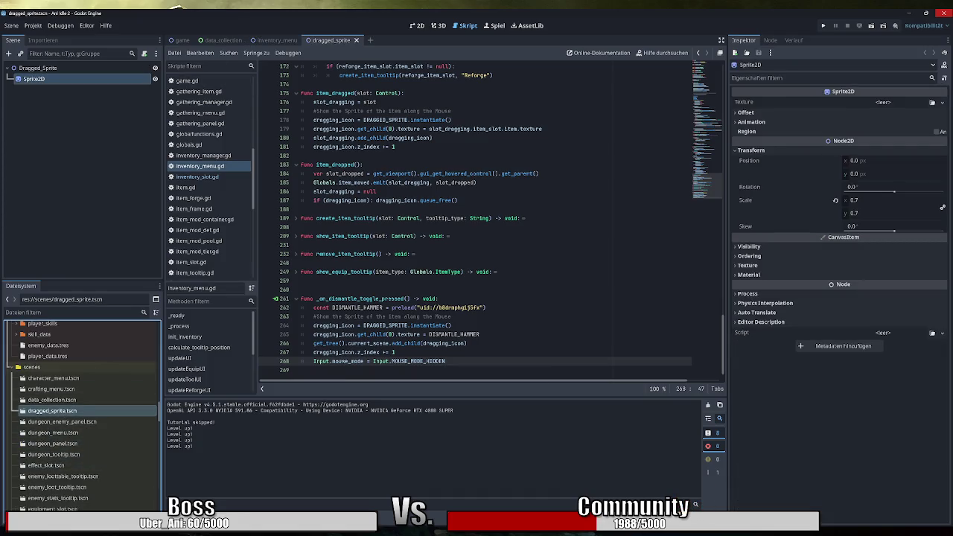
click(417, 25)
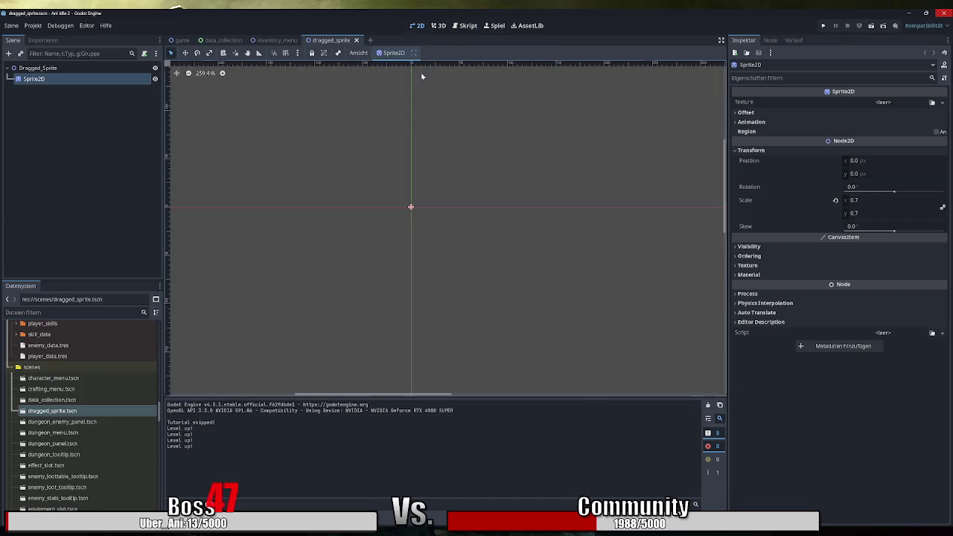
click(52, 68)
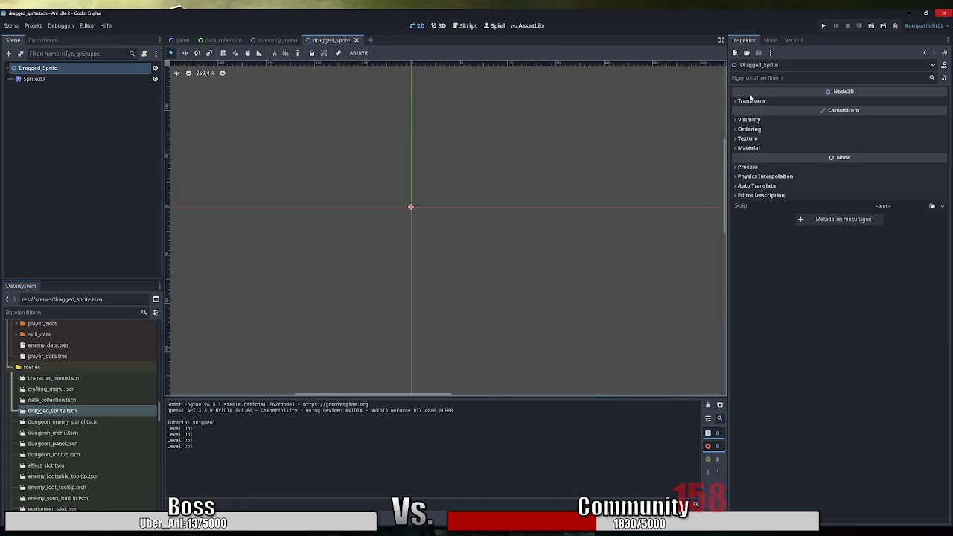
click(751, 101)
click(74, 79)
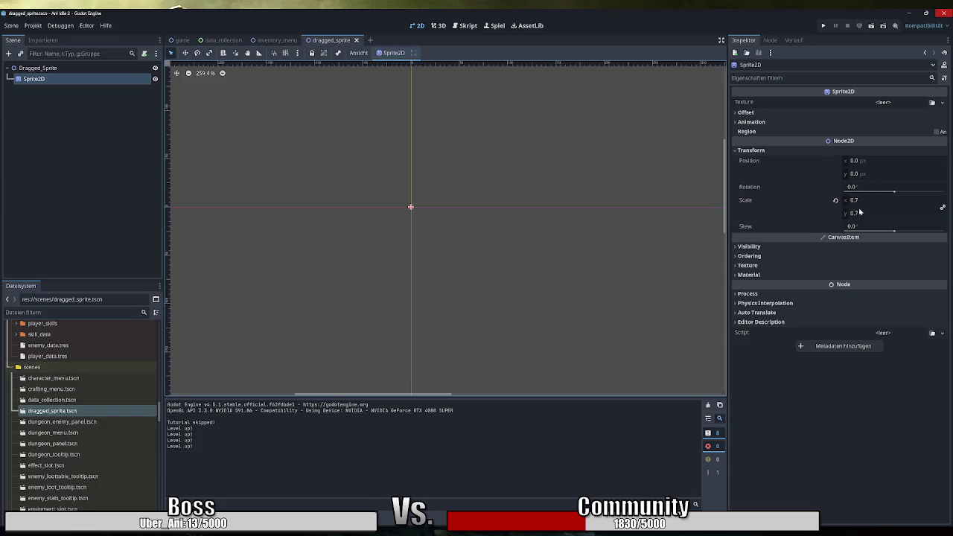
click(357, 41)
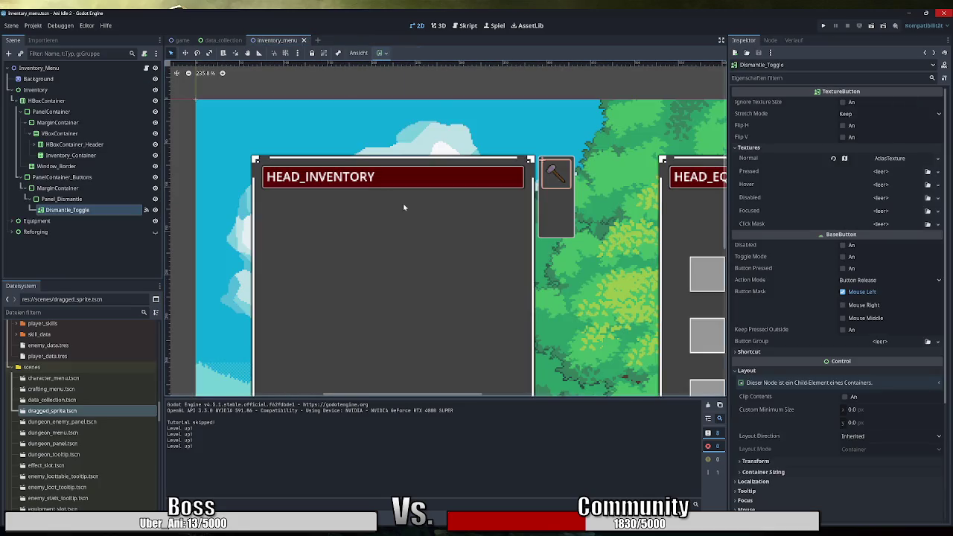
Insert dragging_icon.scale = Vector2(1.0, 1.0) above add_child in _on_dismantle_toggle_pressed
click(468, 26)
scroll(476, 218, down, 1)
click(331, 343)
click(354, 344)
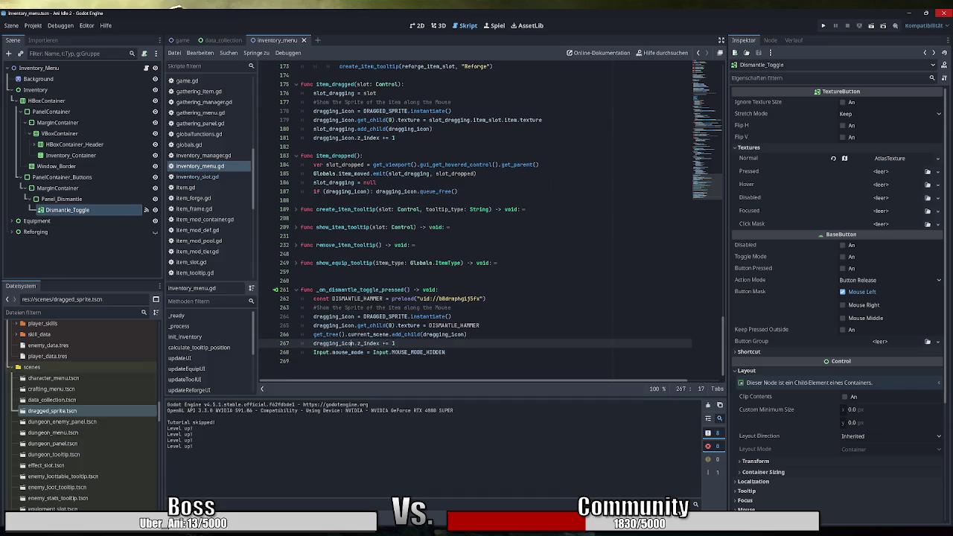
click(467, 335)
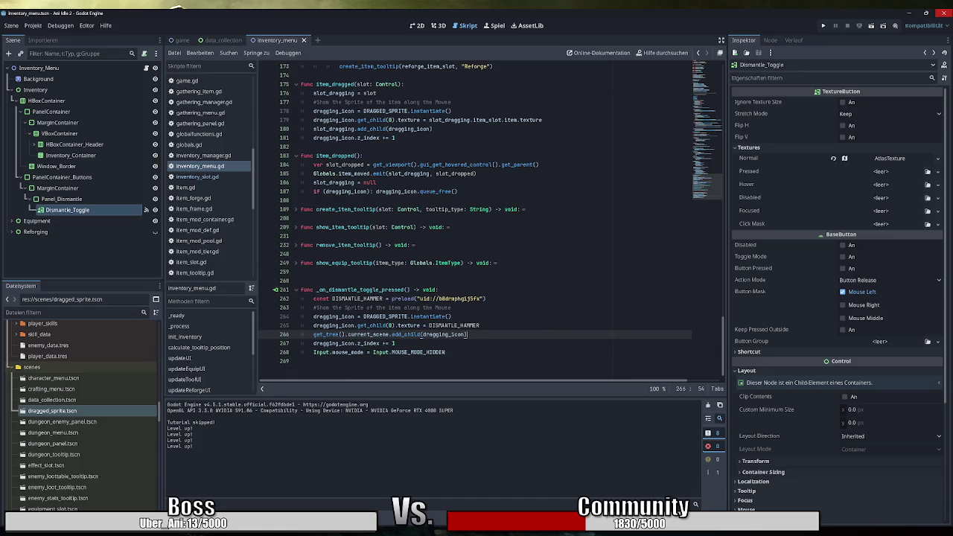
key(Up)
key(Return)
text(dragging_icon.scale)
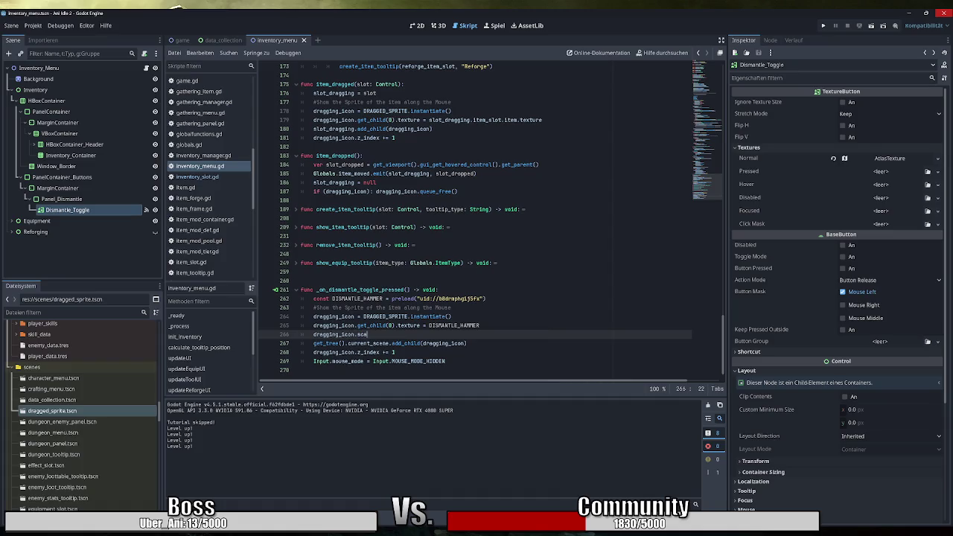
key(Escape)
text(Vec)
key(Return)
text((1.0, 1.0))
Run the game to check the icon on the Inventory screen, then close it
click(824, 26)
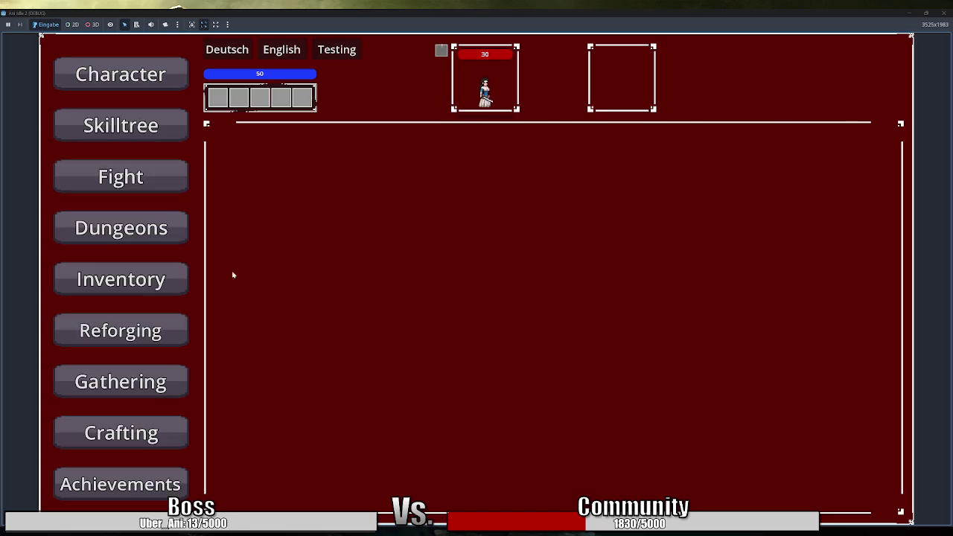
click(120, 279)
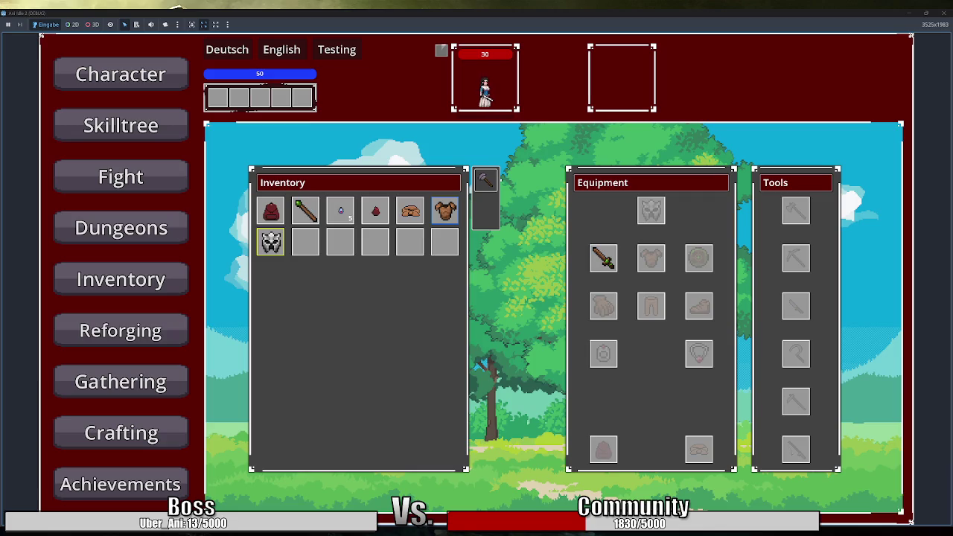
click(940, 13)
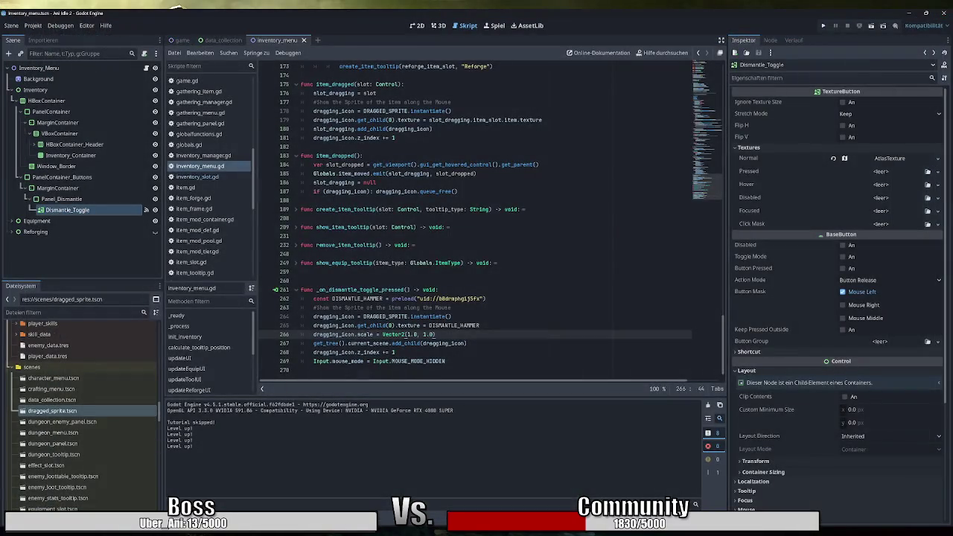
Move the dragging_icon.scale line below the add_child call and delete the leftover blank line
key(shift+Home)
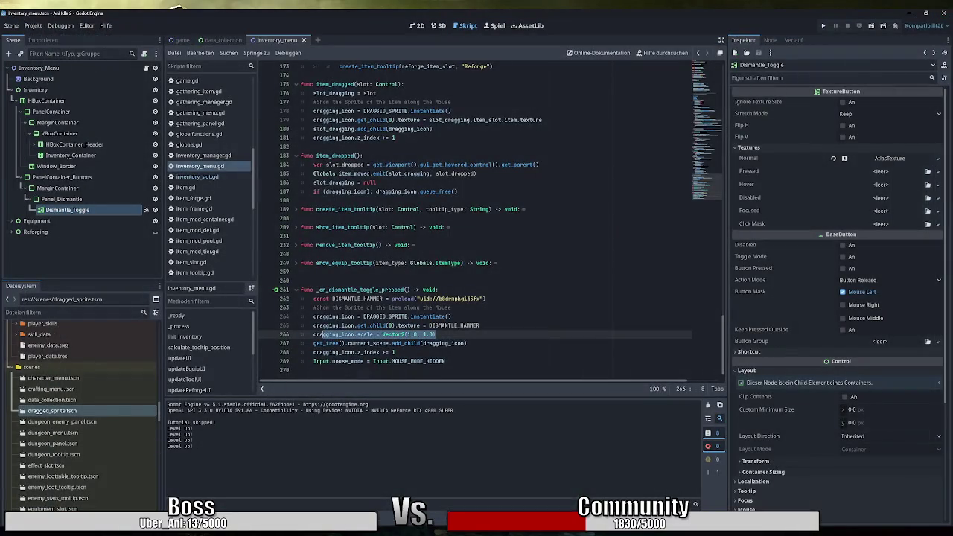
key(ctrl+x)
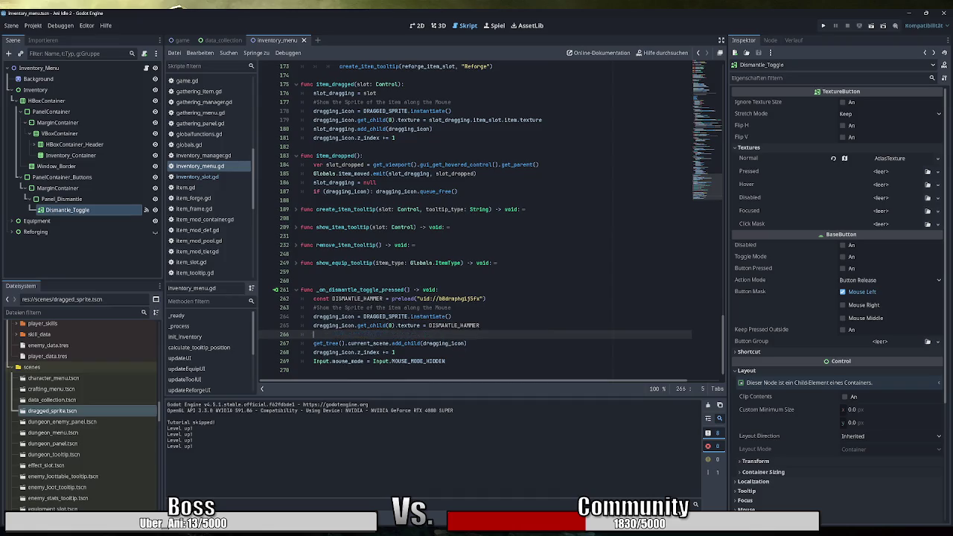
key(Down)
key(End)
key(Return)
key(ctrl+v)
key(Up)
key(Up)
key(BackSpace)
Relaunch the game and shrink its window to show the script behind it
click(825, 26)
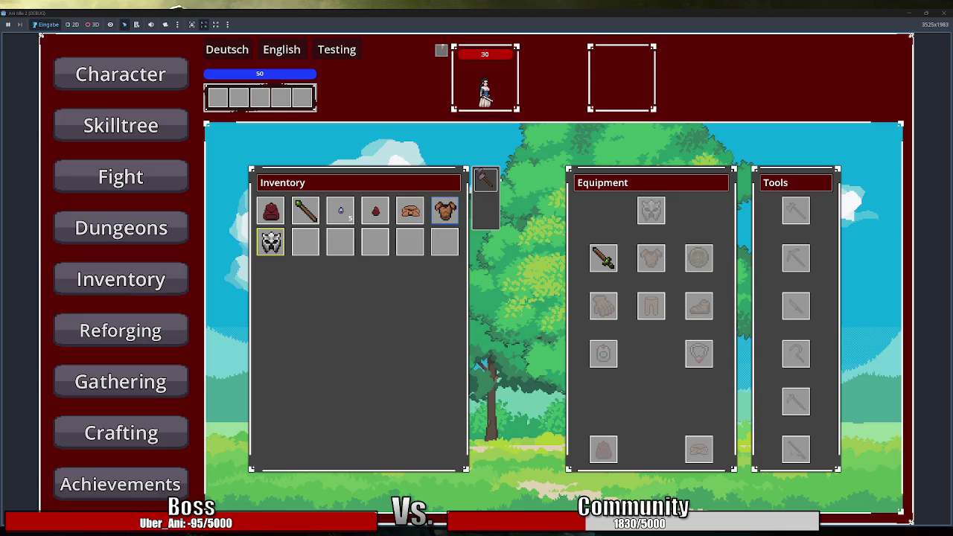
mouse_move(411, 213)
double_click(540, 16)
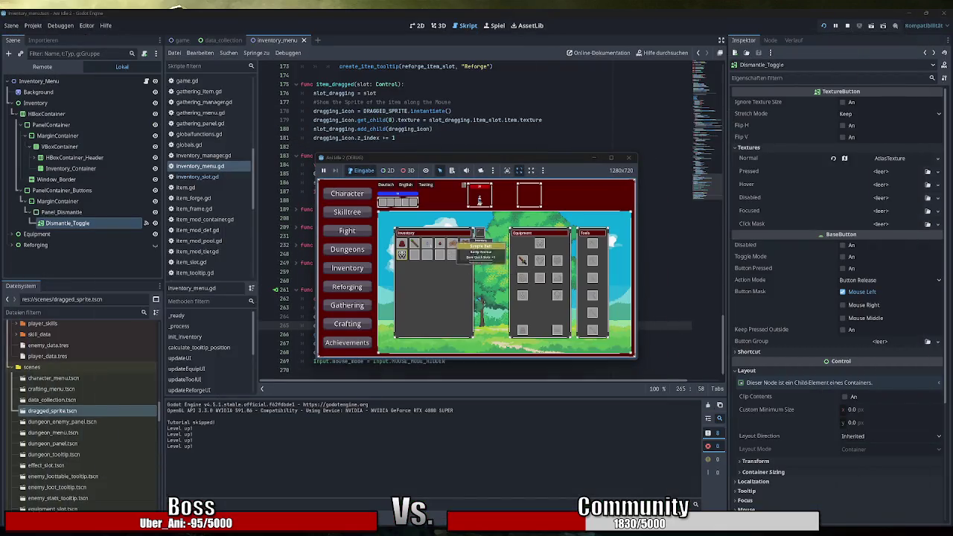
Close the game, read the get_child, DISMANTLE_HAMMER and scale docs, and select the first scale value
click(631, 159)
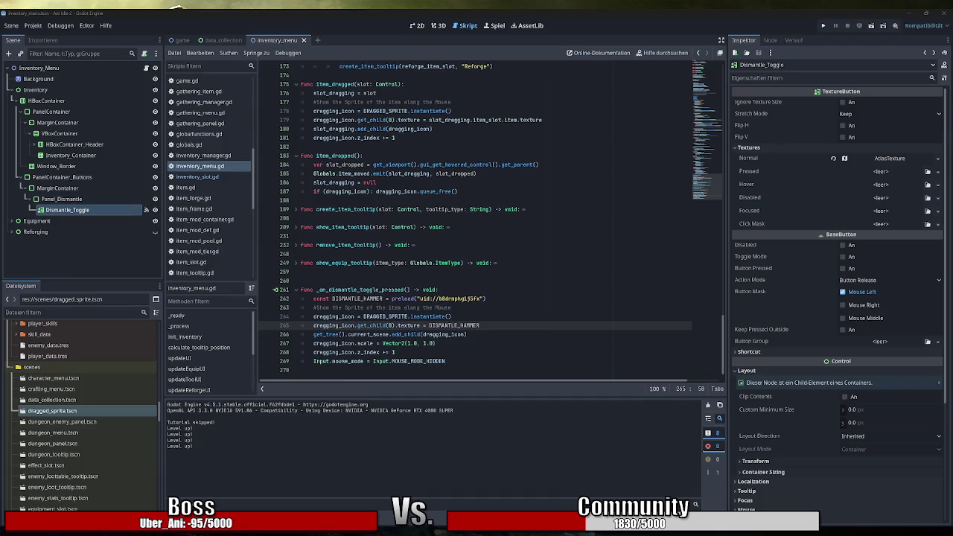
mouse_move(369, 325)
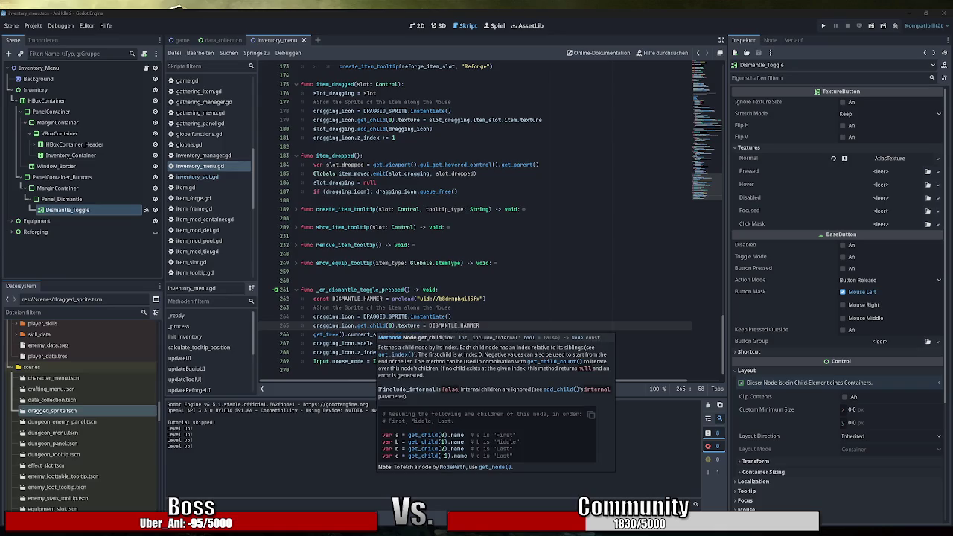
mouse_move(462, 325)
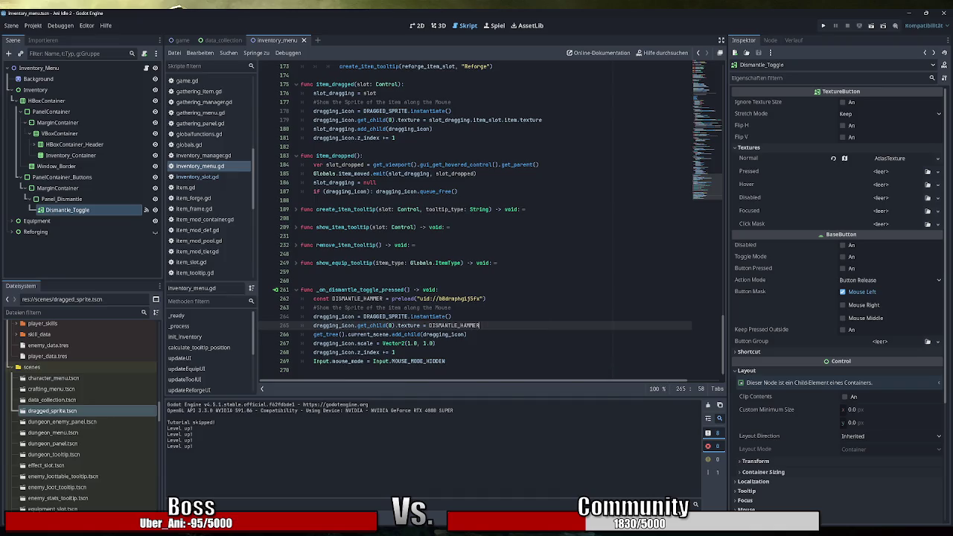
mouse_move(369, 344)
mouse_move(394, 316)
double_click(409, 344)
Set the first scale value to 2.0, test it in-game past the tutorial, then close the game
text(2)
click(424, 344)
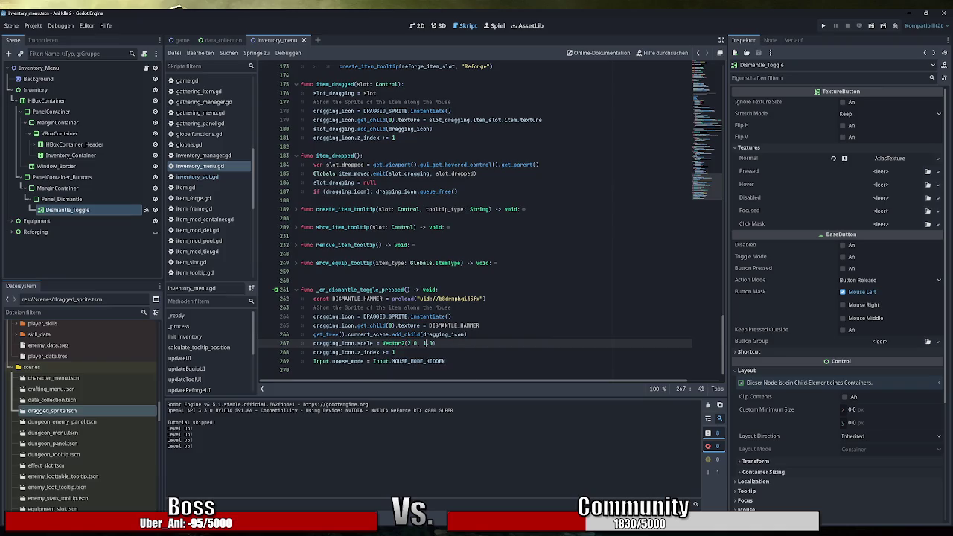
key(F5)
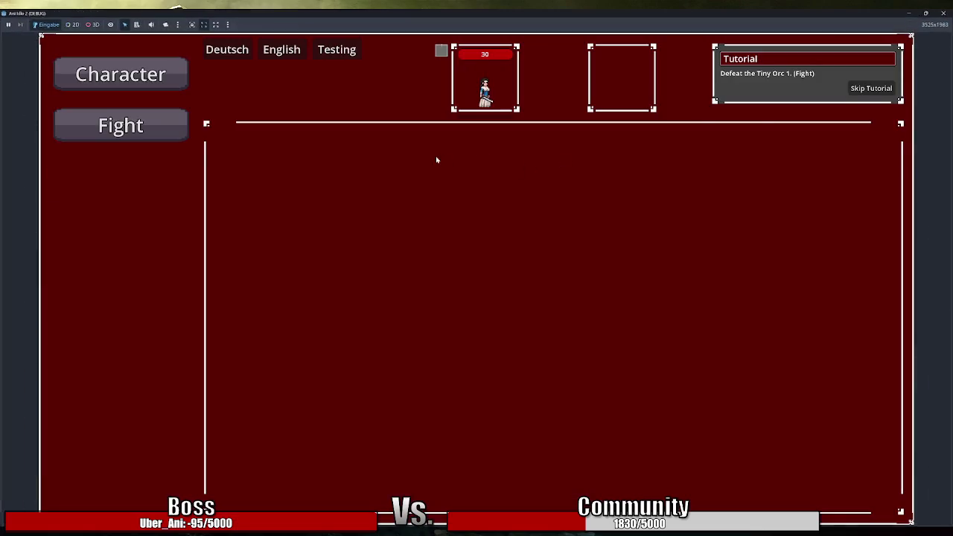
click(870, 88)
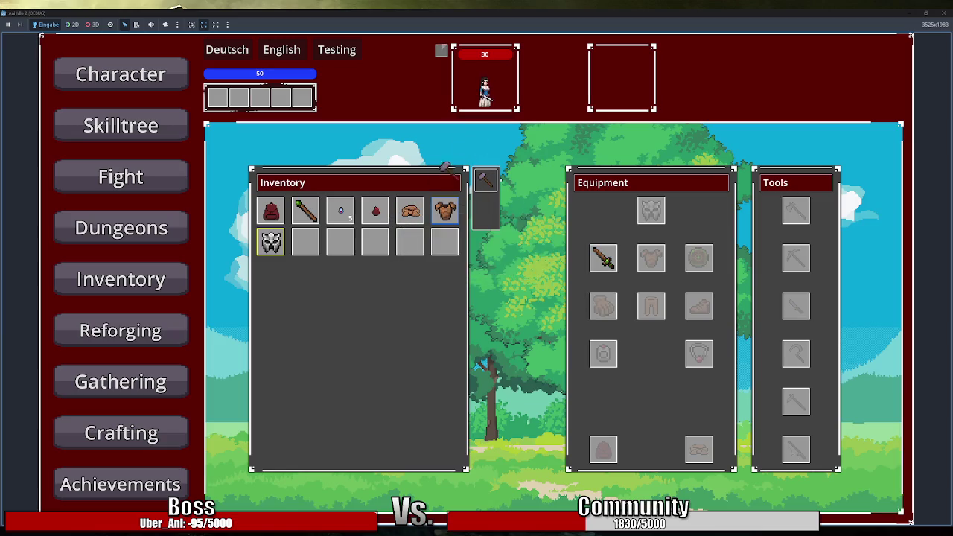
click(942, 12)
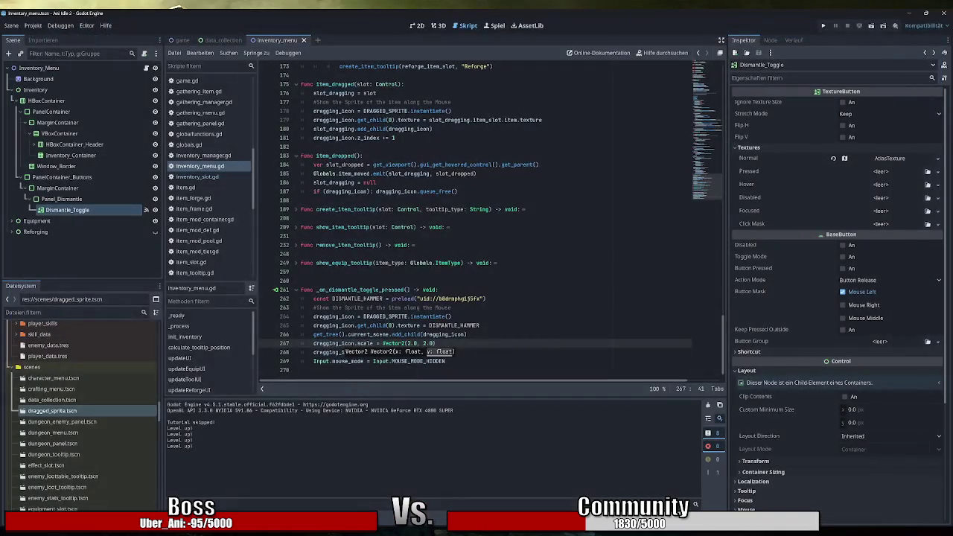
Change the dragging icon's scale to 1.5 and relaunch the game
click(410, 343)
key(BackSpace)
text(1.5)
key(Delete)
key(Delete)
key(Right)
key(Right)
key(Delete)
key(Delete)
key(Delete)
text(1.0)
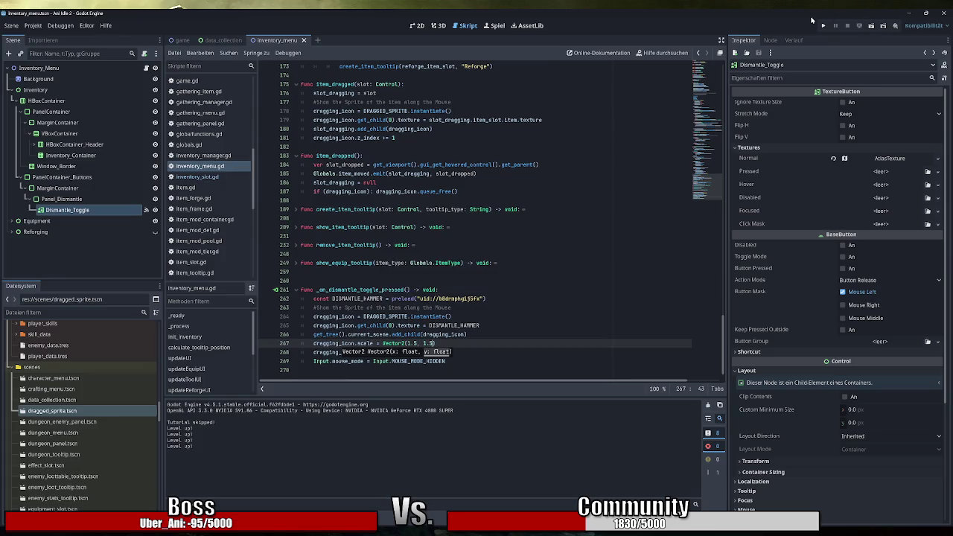
key(F5)
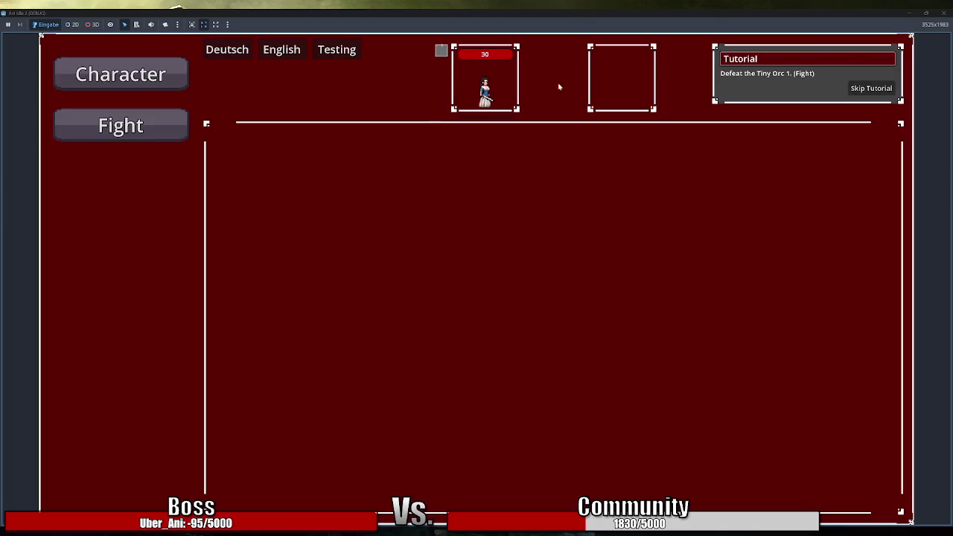
Skip the tutorial, open the Inventory to check the 1.5-scale hammer, and shrink the game window
click(870, 89)
click(153, 285)
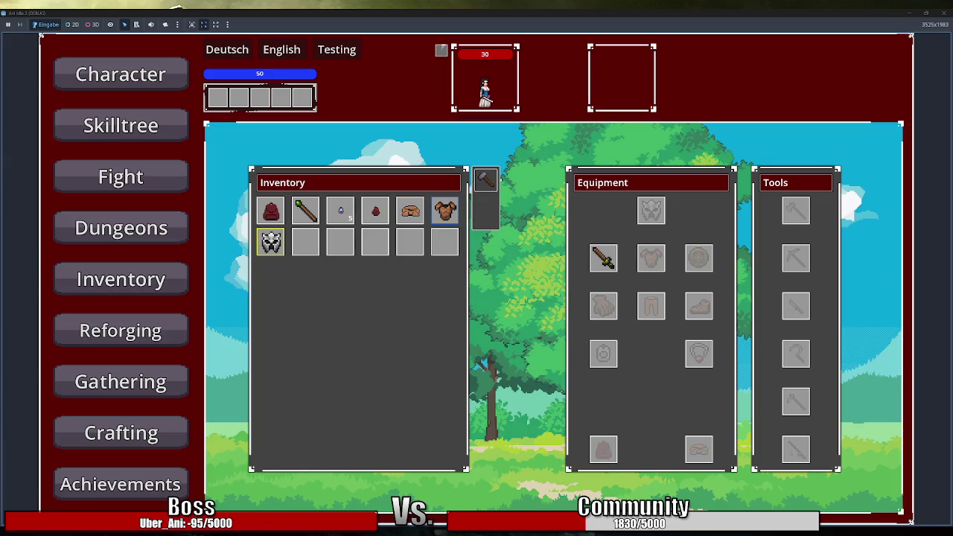
mouse_move(411, 209)
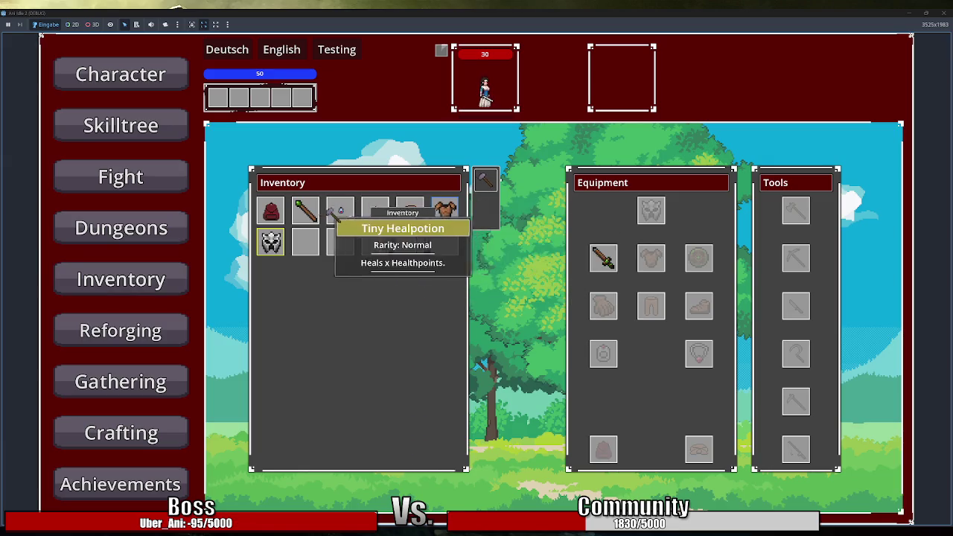
double_click(481, 12)
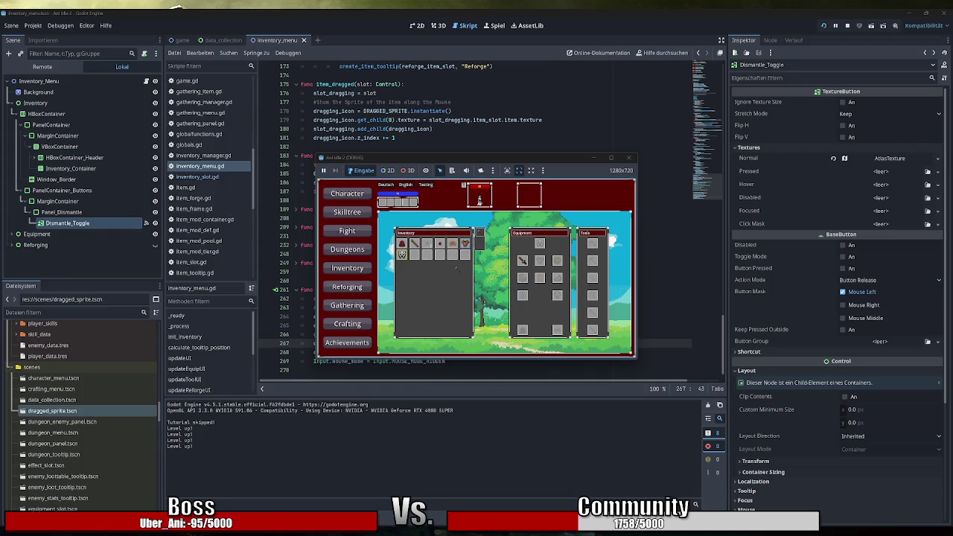
Maximize the game window again to view the hammer icon over the inventory items
double_click(343, 158)
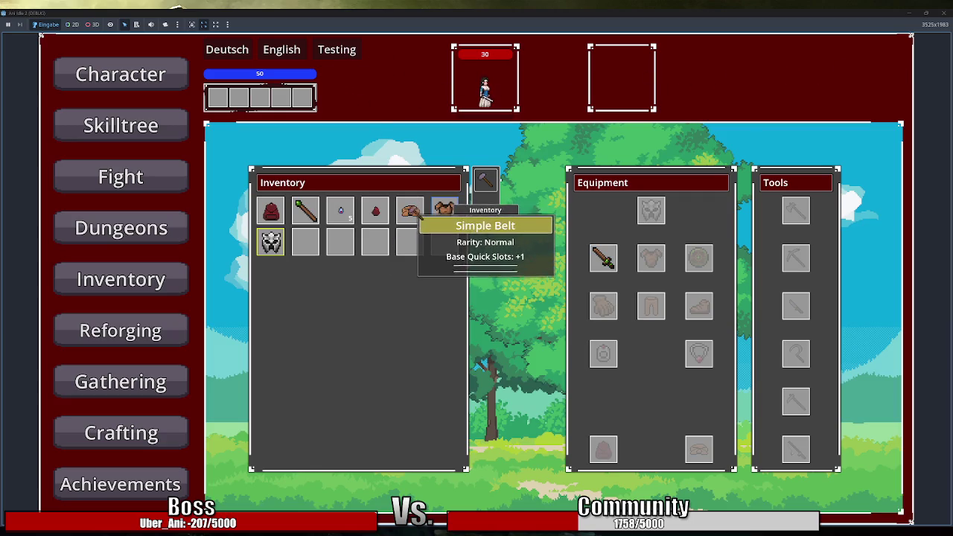
Inspect the Tiny Bag tooltip in the game's Inventory screen, then close the game
mouse_move(341, 213)
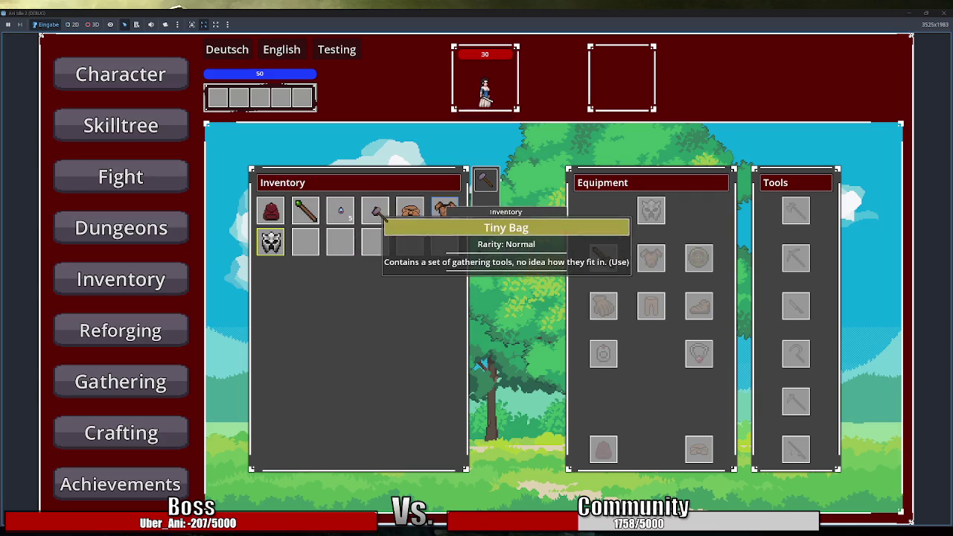
mouse_move(311, 215)
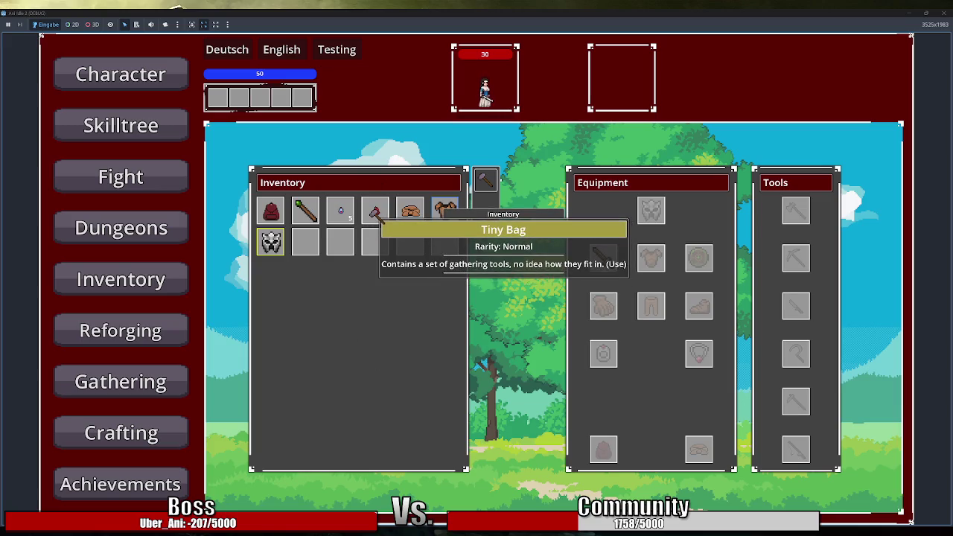
click(943, 13)
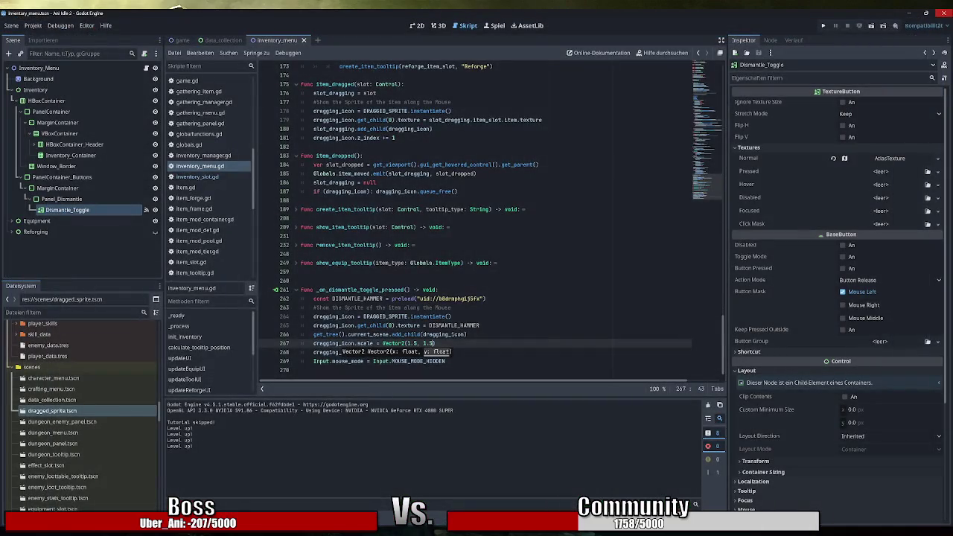
Complete the Vector2(1.5, 1.5) scale line with its closing parenthesis and run the game
text())
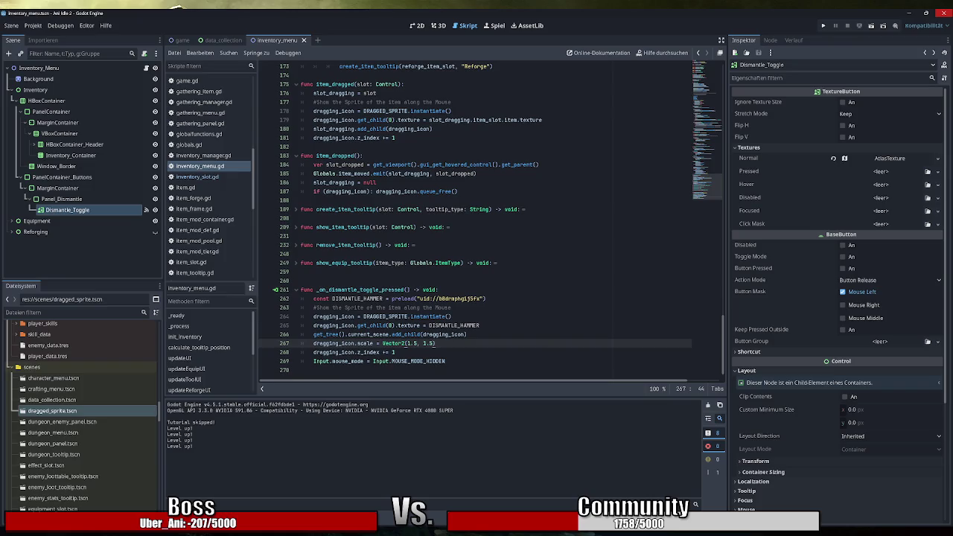
click(823, 26)
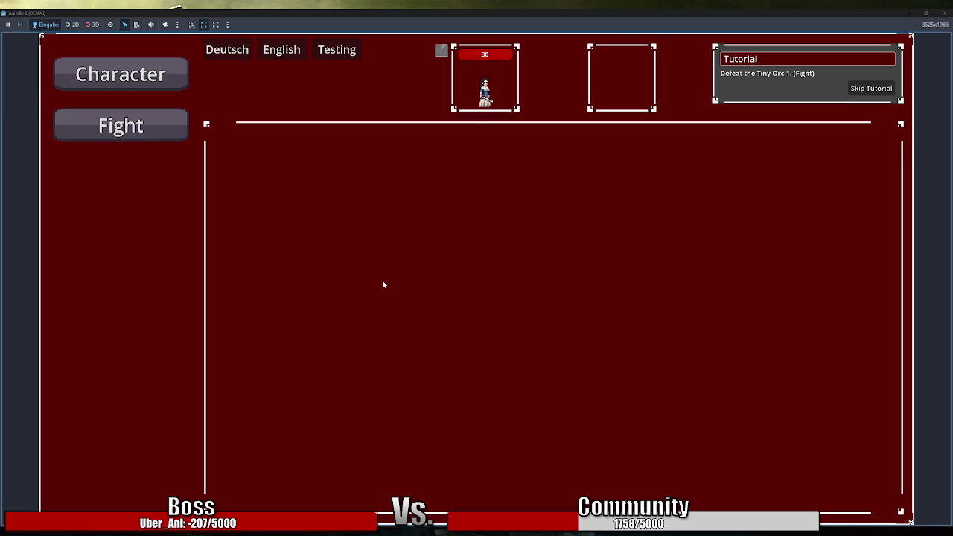
Skip the tutorial, open the Inventory, and press the dismantle toggle to spawn hammer icons
click(865, 85)
click(127, 290)
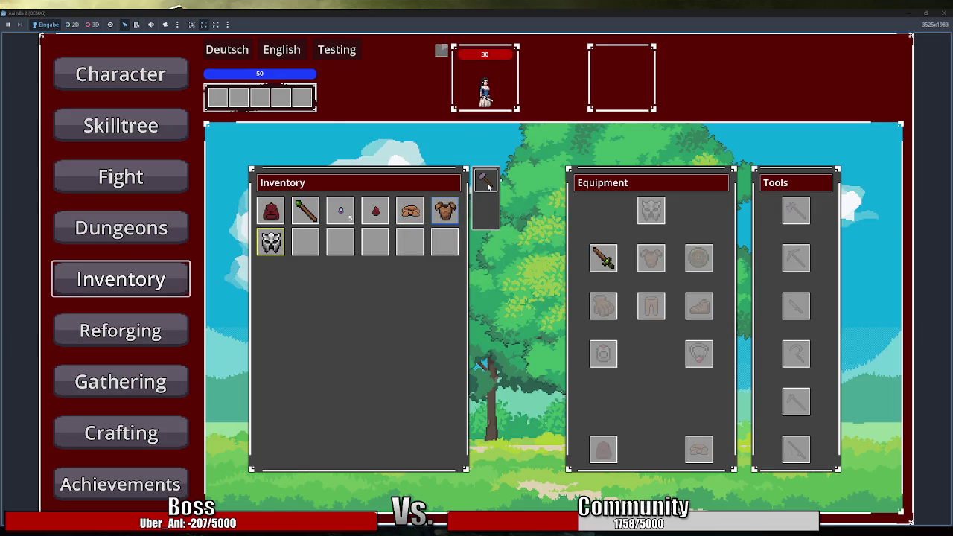
mouse_move(380, 225)
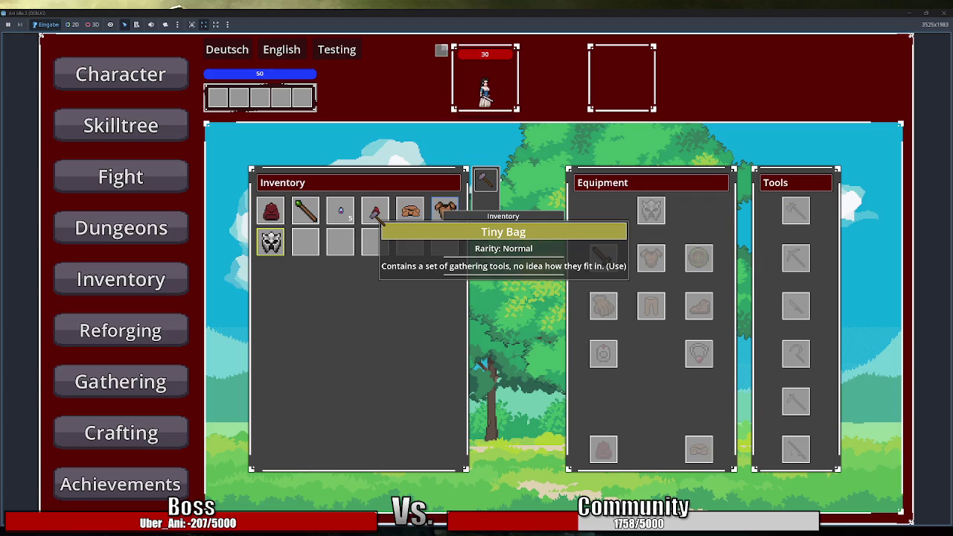
click(375, 213)
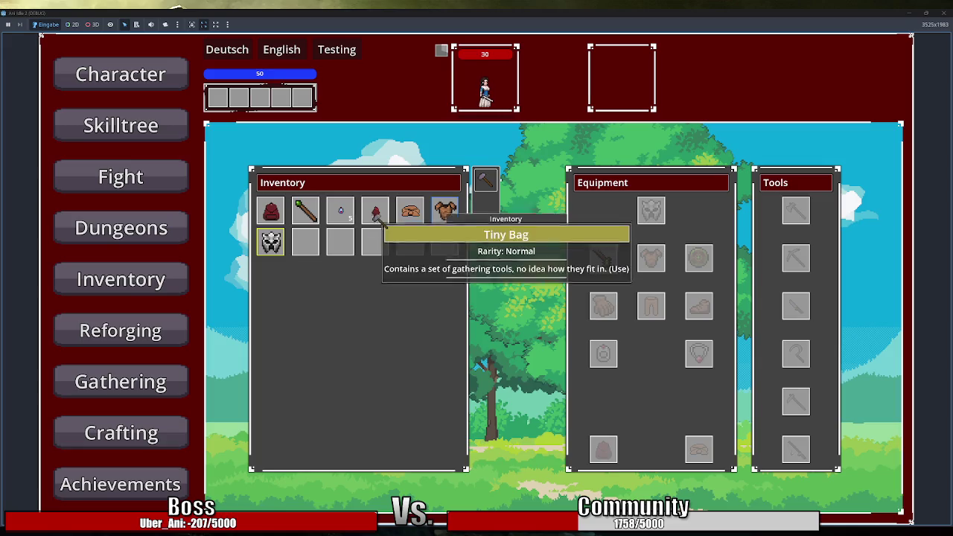
click(374, 242)
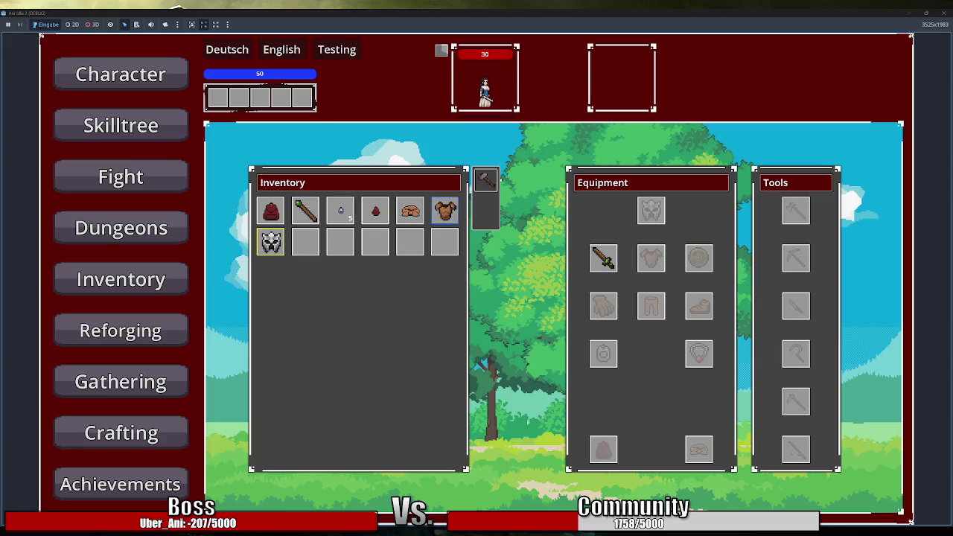
Press the toggle again, drag the hammer icon across the inventory, and stop the game
click(486, 195)
mouse_move(486, 183)
mouse_down()
mouse_move(475, 203)
mouse_move(310, 298)
mouse_move(507, 181)
mouse_move(485, 182)
mouse_move(493, 222)
mouse_move(484, 188)
mouse_move(495, 173)
mouse_move(477, 173)
mouse_move(476, 191)
mouse_move(490, 189)
mouse_move(494, 176)
mouse_move(478, 172)
mouse_move(478, 189)
mouse_move(531, 153)
mouse_move(520, 168)
mouse_move(950, 11)
mouse_up()
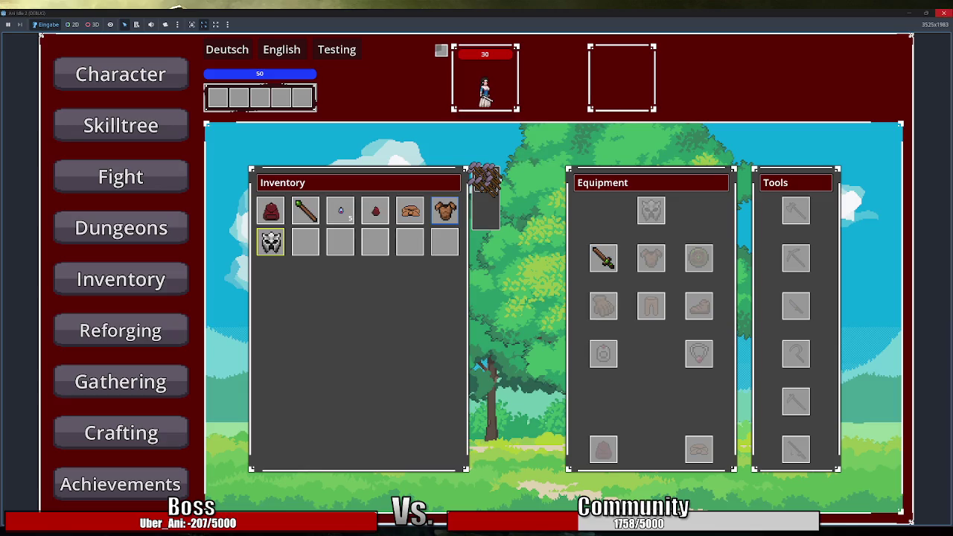
click(950, 12)
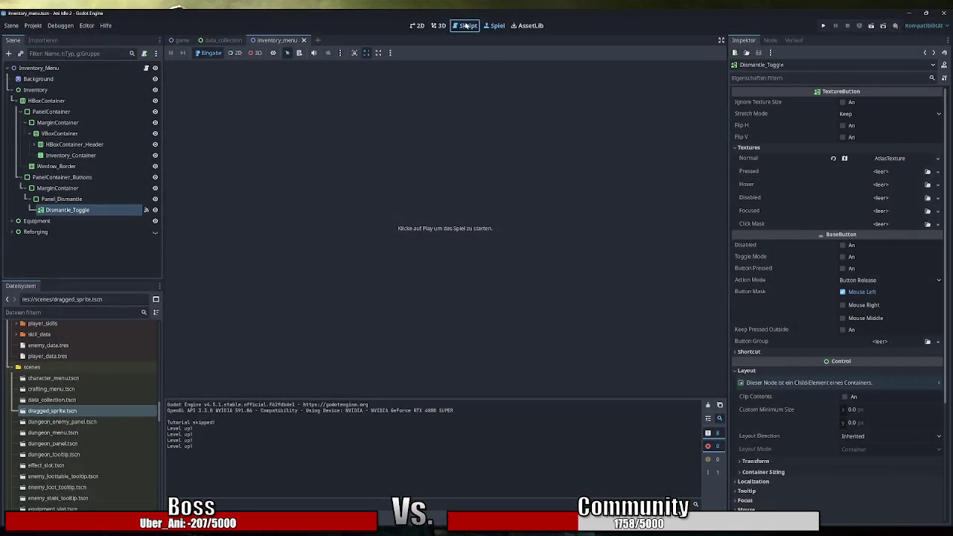
Start an 'if (' line at the top of _on_dismantle_toggle_pressed in the script
click(463, 26)
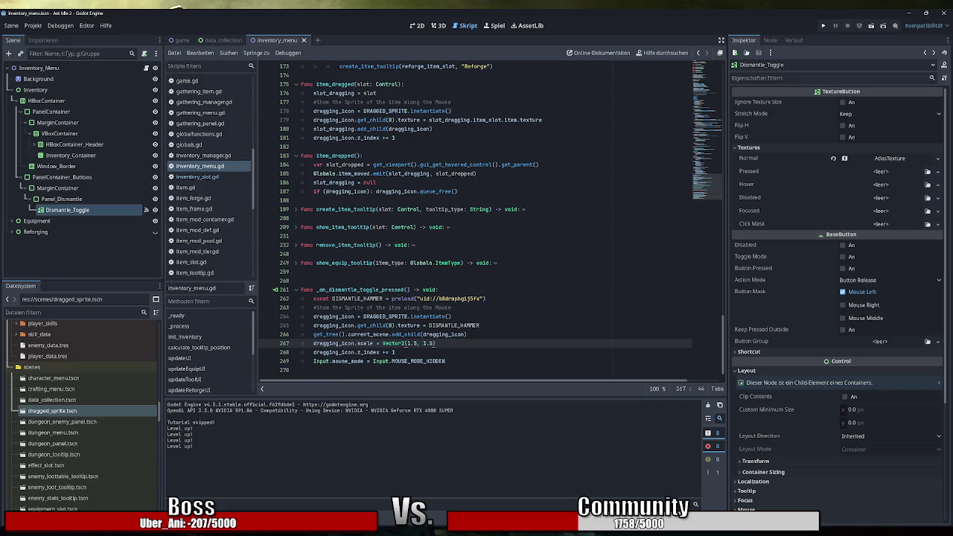
mouse_move(436, 317)
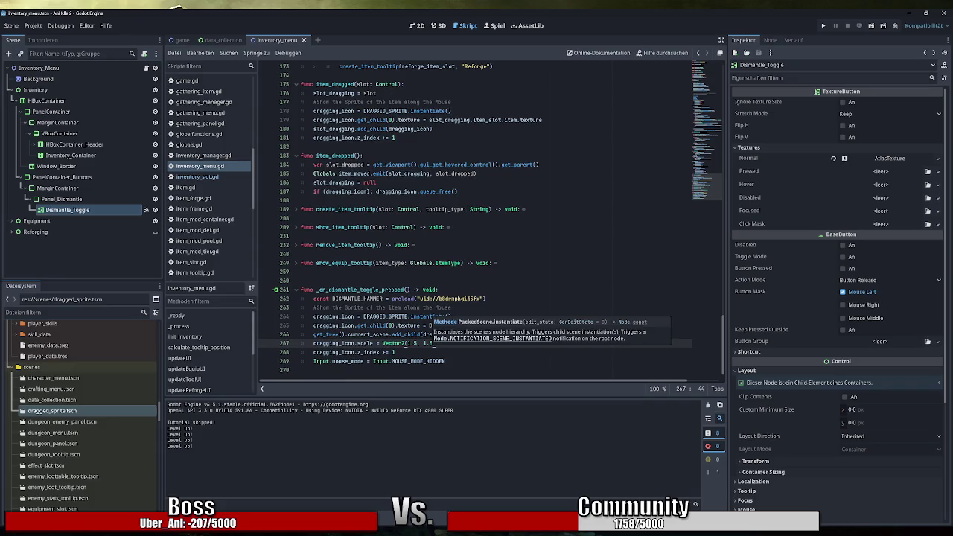
click(444, 290)
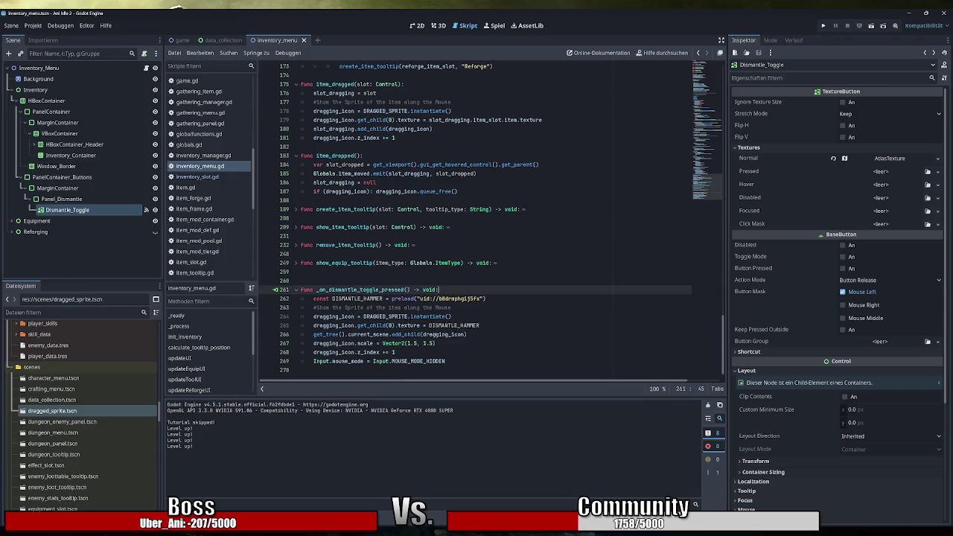
key(Return)
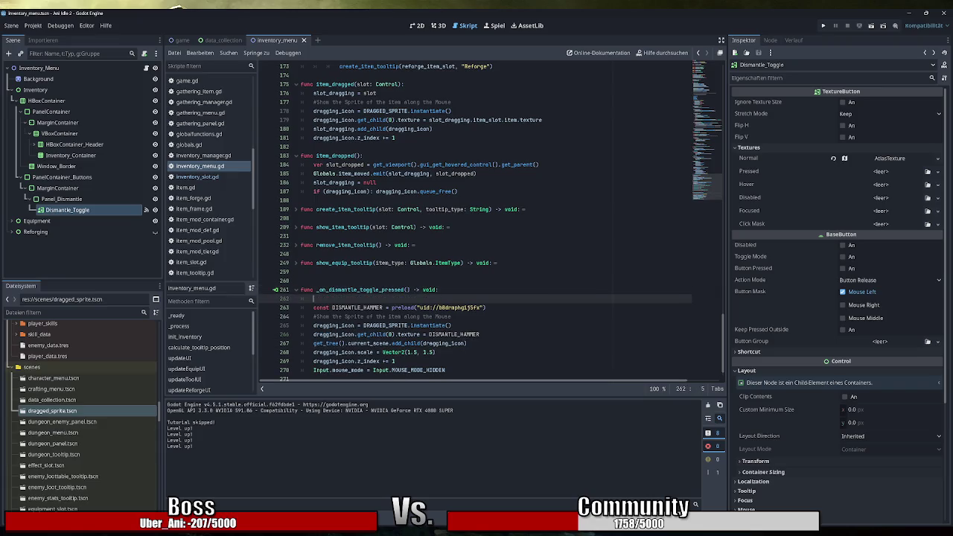
text(if )
text(()
scroll(490, 222, down, 1)
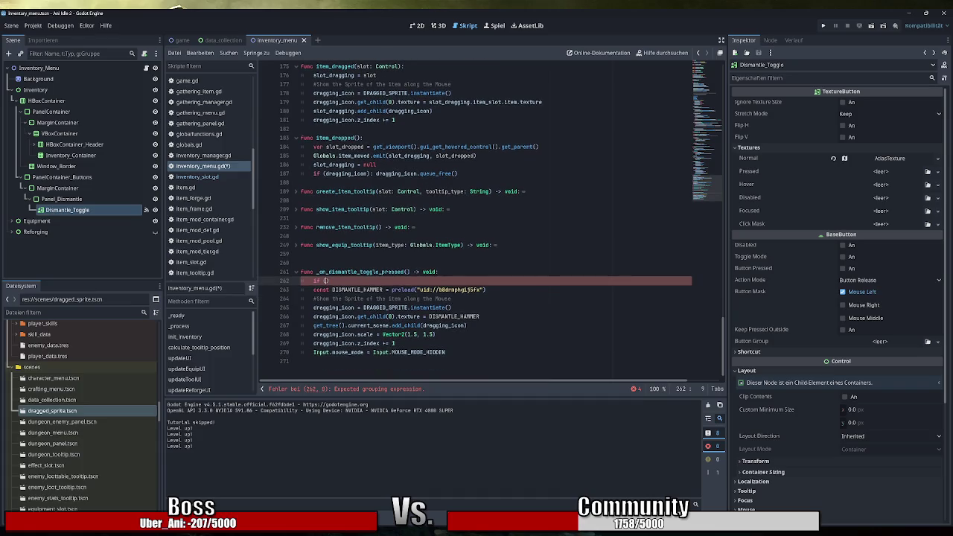
scroll(491, 222, up, 20)
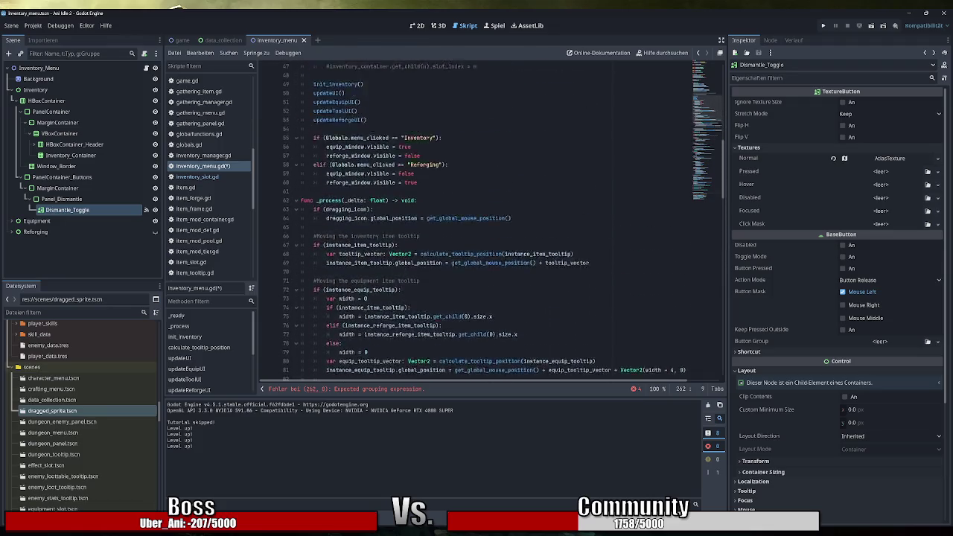
Below the drag-and-drop variables, add a '#Dismantle' comment and start 'var dismantle_mode: bool = fels'
scroll(441, 221, up, 10)
scroll(441, 221, down, 7)
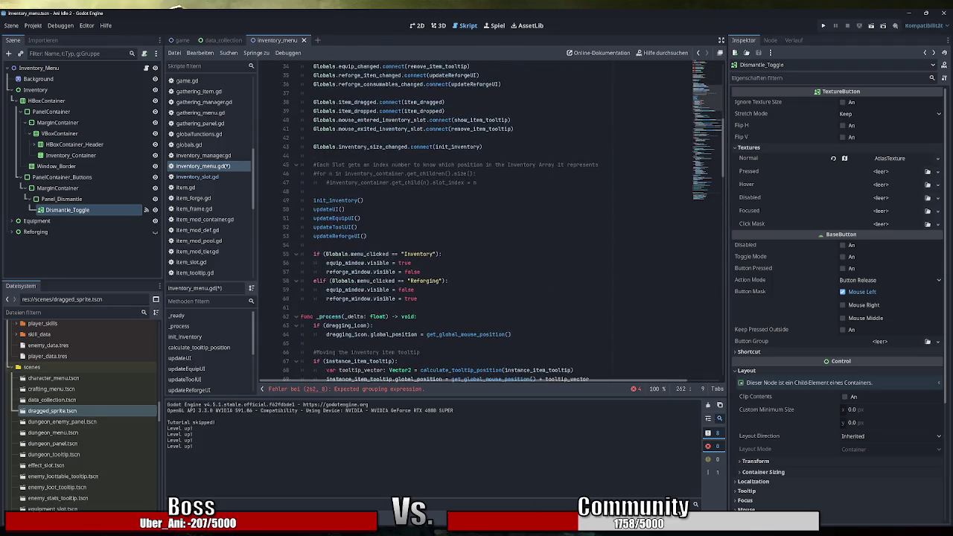
scroll(491, 222, down, 2)
scroll(490, 222, up, 9)
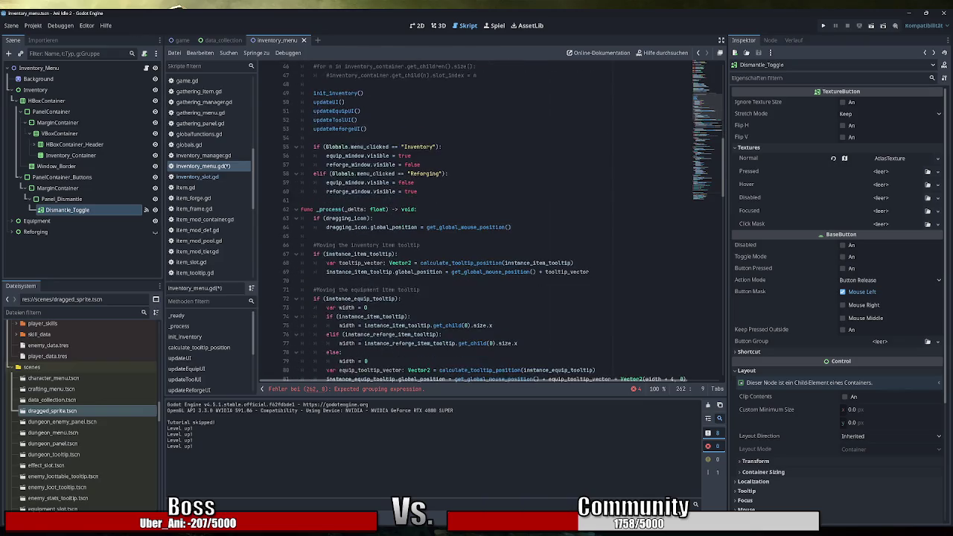
click(373, 236)
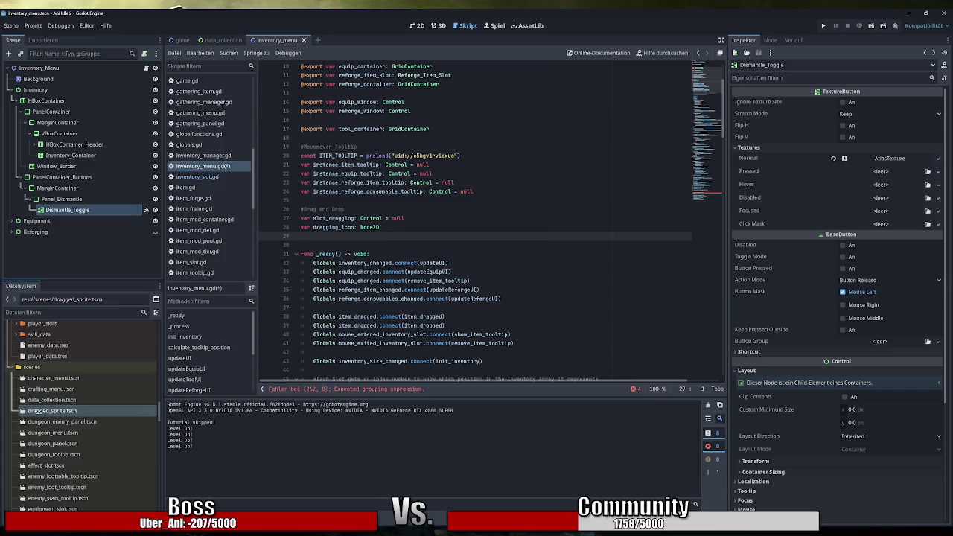
key(Return)
text(#Dismantle)
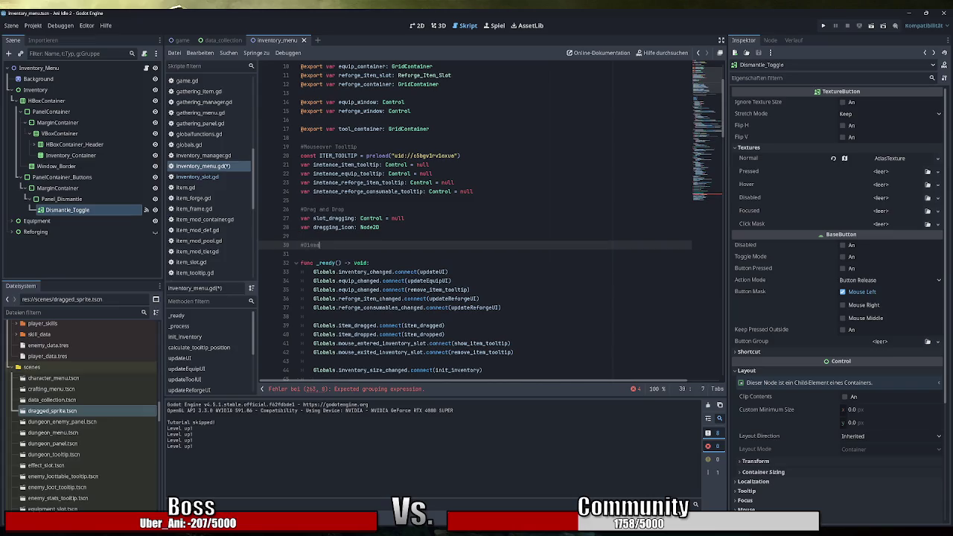
key(Return)
text(var )
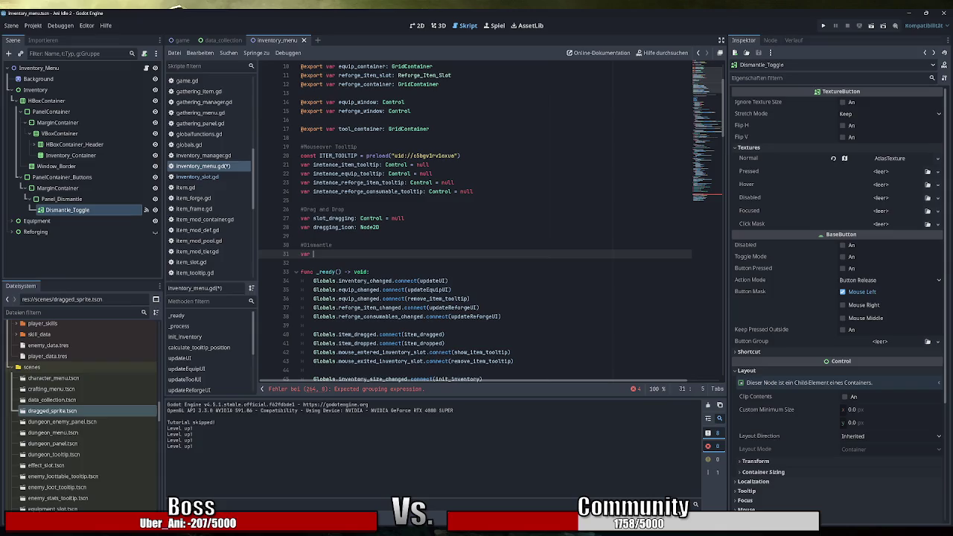
text(disma)
text(ntle_mode: )
text(bool = fels)
Trim the dismantle_mode declaration and add 'dismantle_mode = true' under the toggle's if line
key(BackSpace)
key(BackSpace)
key(BackSpace)
scroll(477, 223, down, 10)
scroll(503, 223, down, 20)
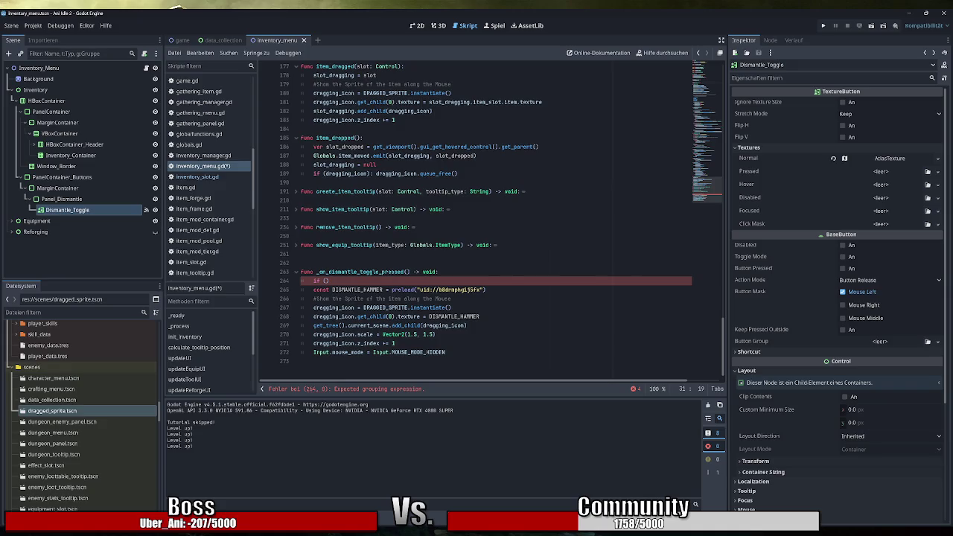
click(487, 290)
click(329, 281)
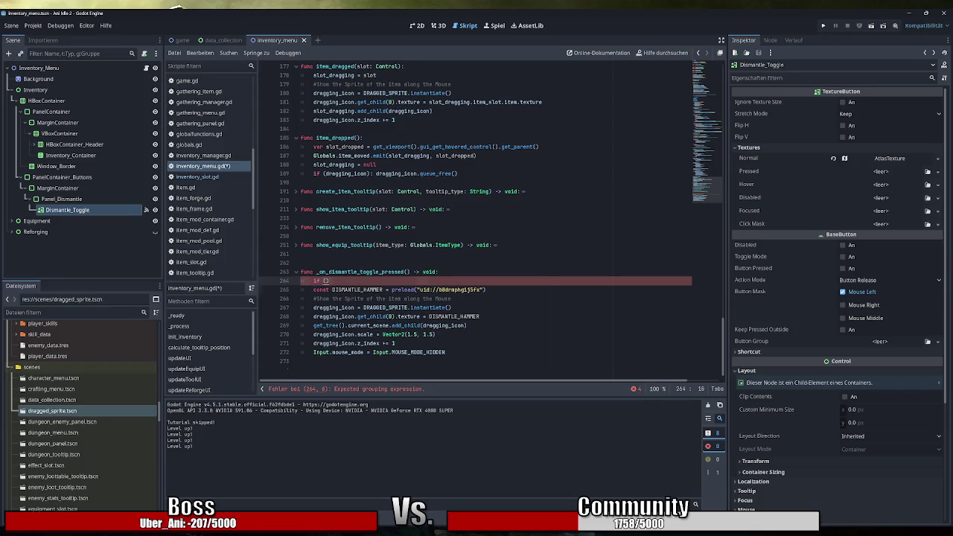
key(Return)
text(dismantle_mode = true)
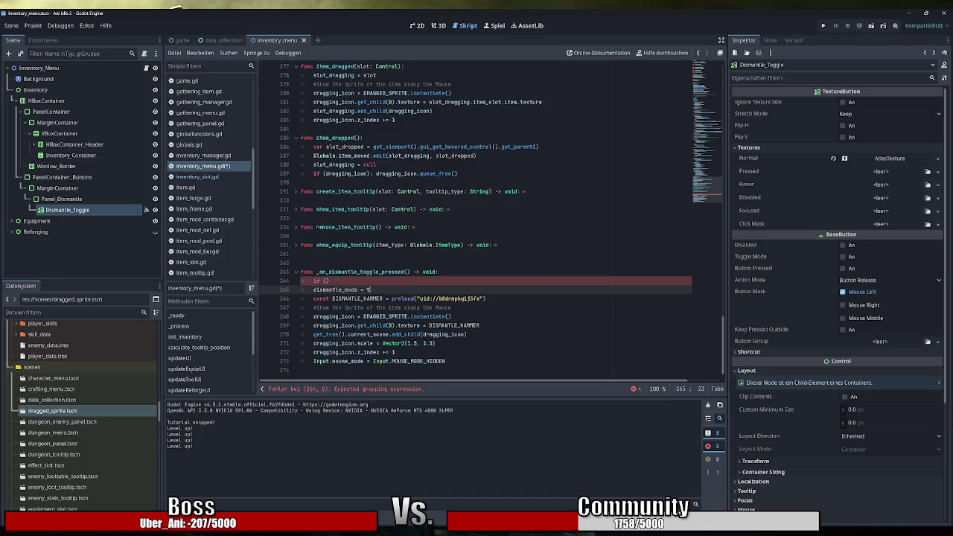
Fill the if condition with dismantle_mode and add an else: branch
click(325, 281)
text(dismantle_mode)
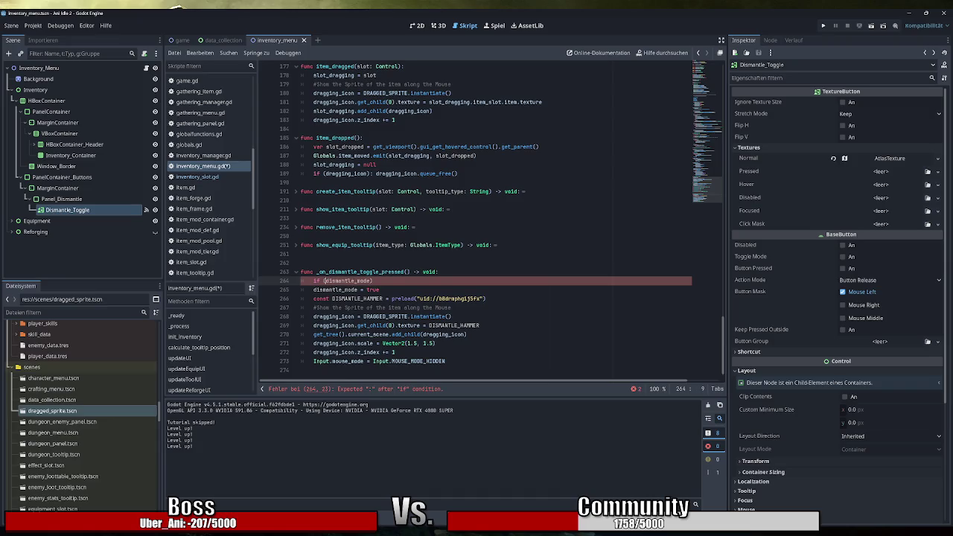
key(Right)
text(:)
key(Return)
key(BackSpace)
text(el)
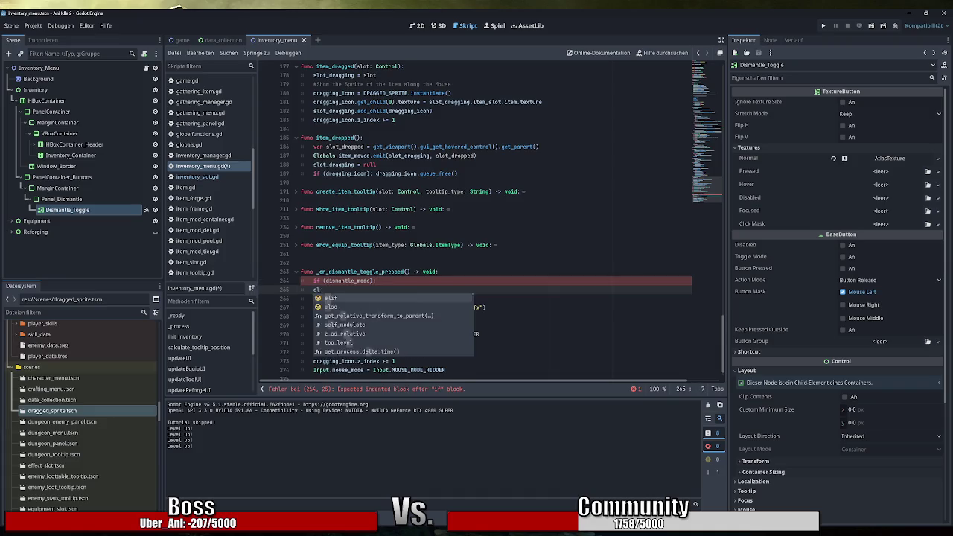
text(se:)
key(Return)
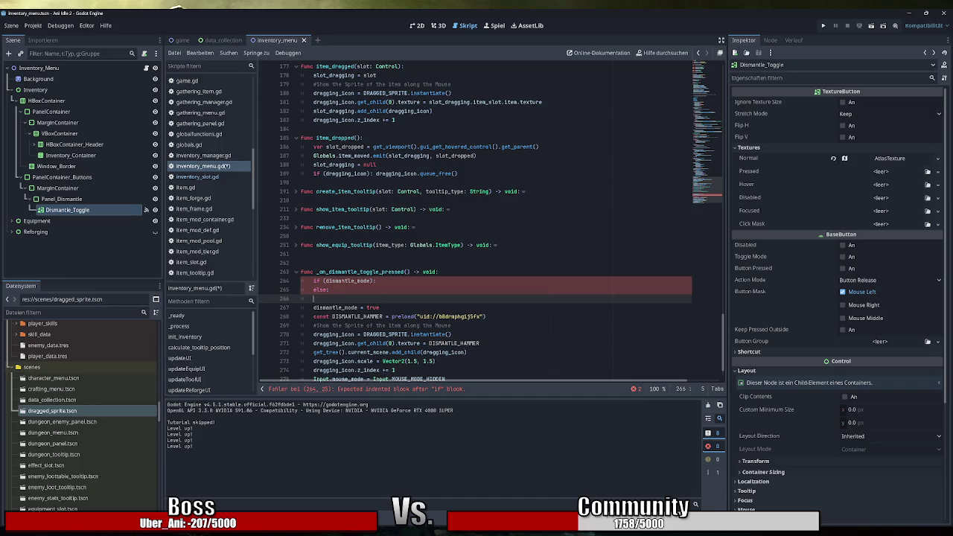
key(BackSpace)
Indent the hammer-spawning lines under else and open a new line in the if branch
drag(302, 299, 447, 370)
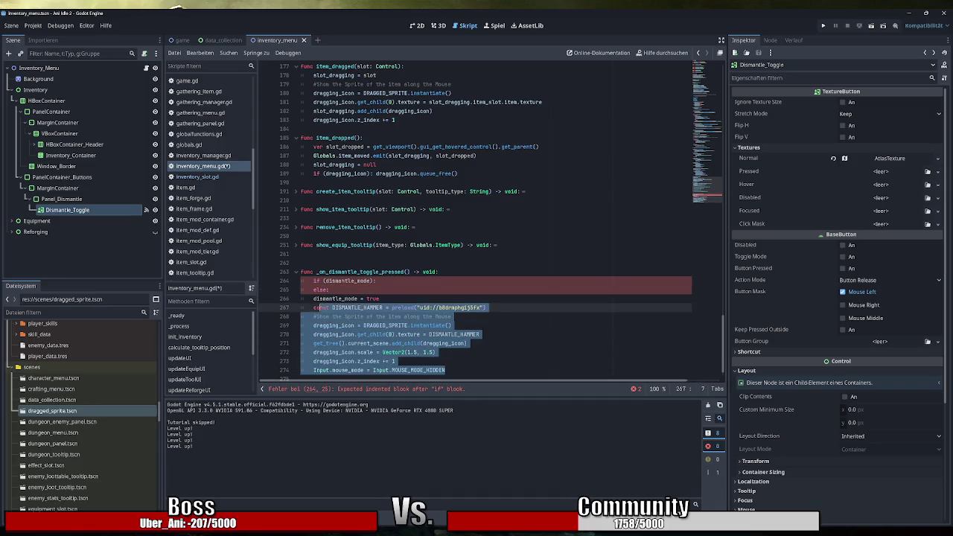
key(Tab)
click(376, 280)
key(Return)
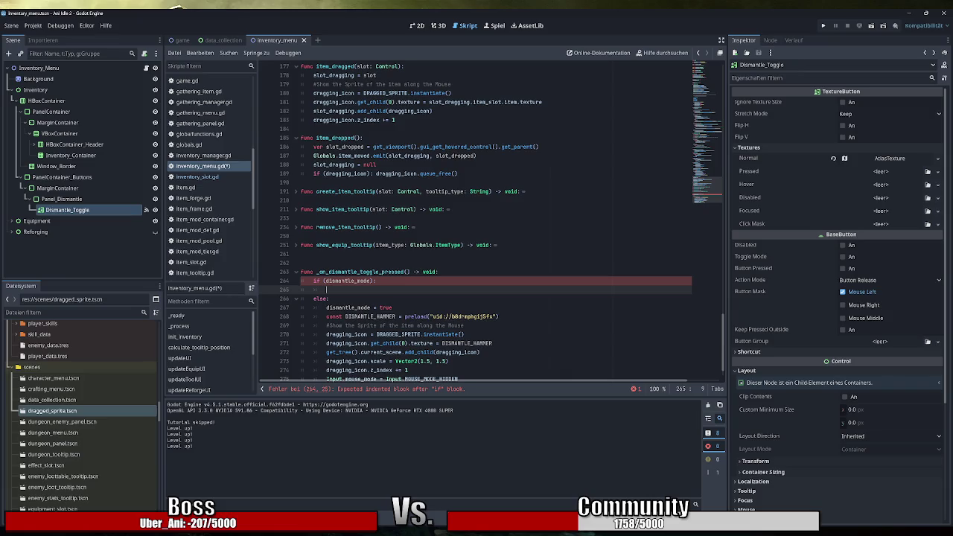
Set 'dismantle_mode = false' in the if branch, removing the stray comma
scroll(490, 222, down, 1)
mouse_move(368, 281)
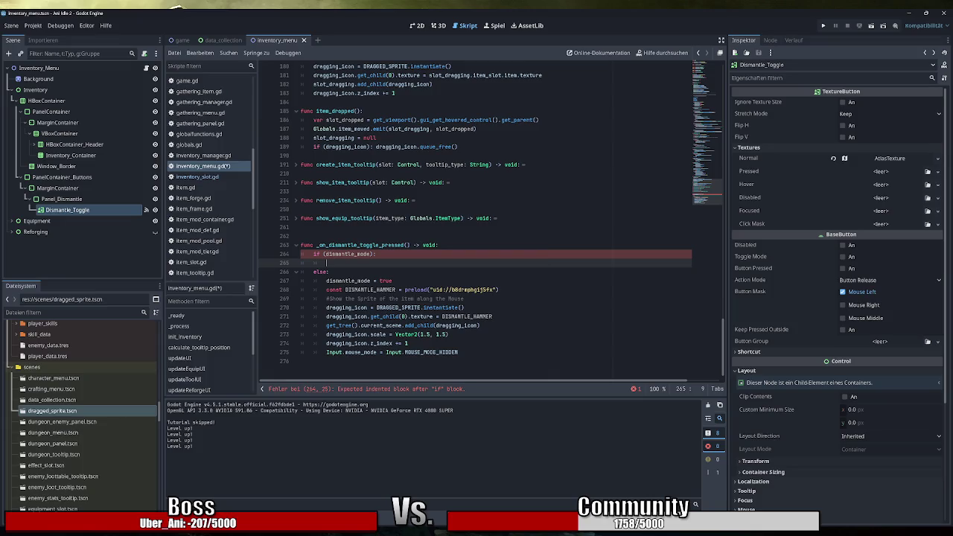
text(dismantle_mode )
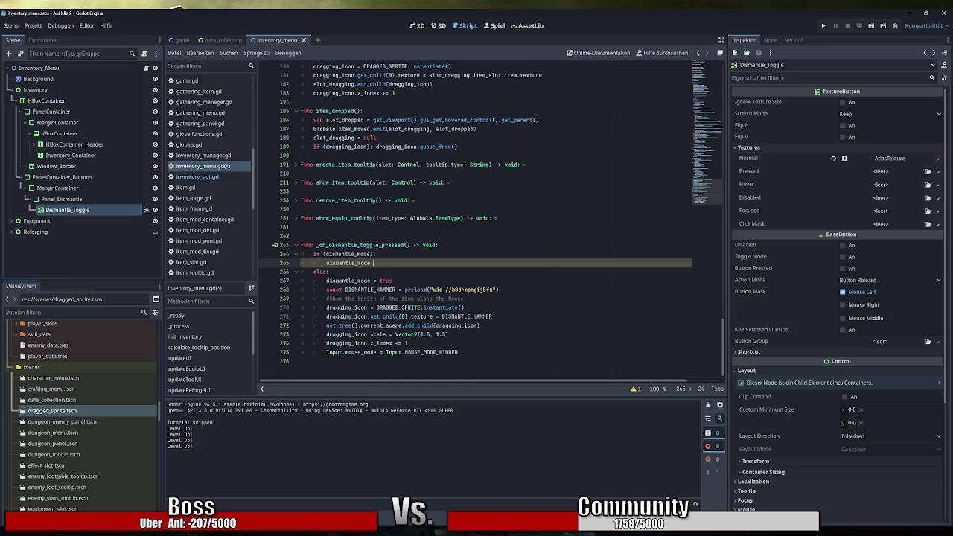
text( = false)
key(BackSpace)
key(Return)
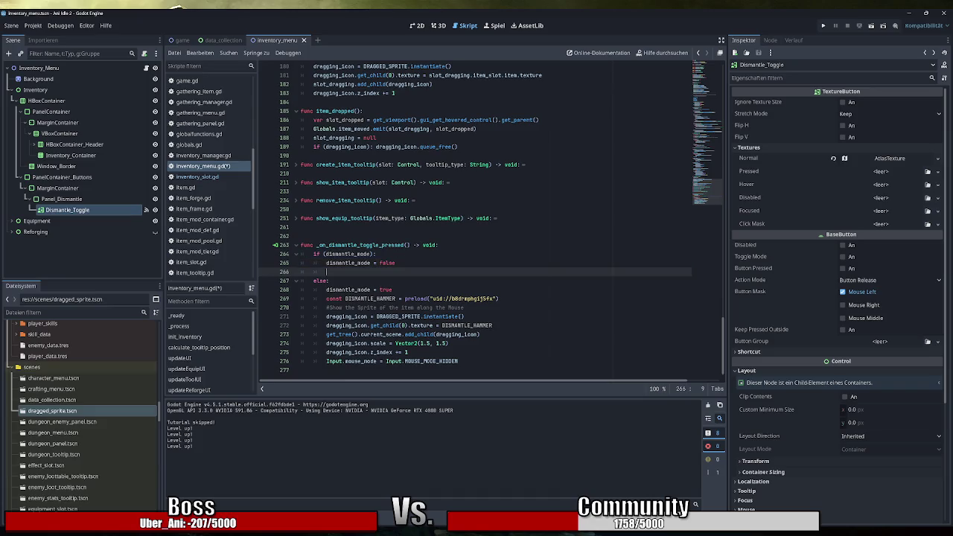
Copy the Input.mouse_mode line into the off branch and change it to MOUSE_MODE_VISIBLE
drag(458, 361, 327, 361)
key(ctrl+c)
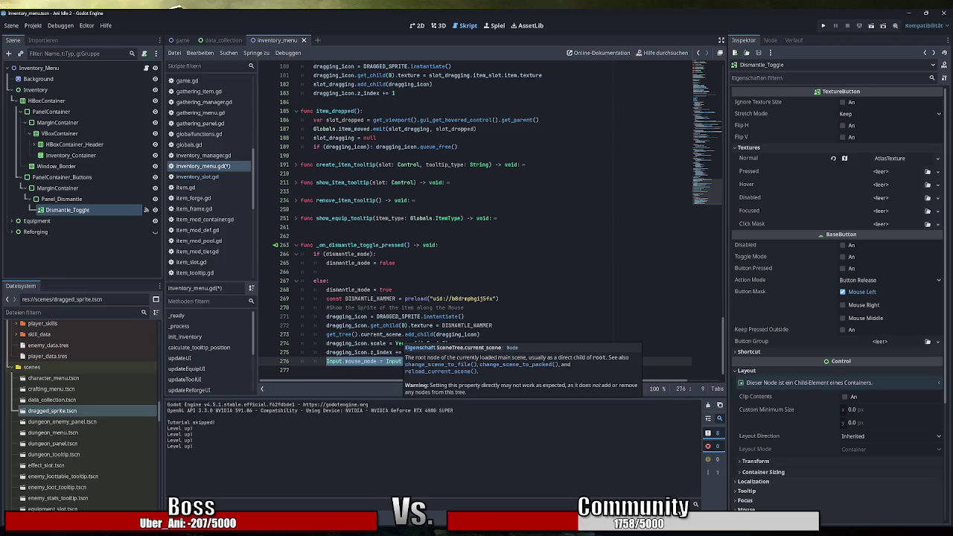
click(327, 272)
key(Return)
key(ctrl+v)
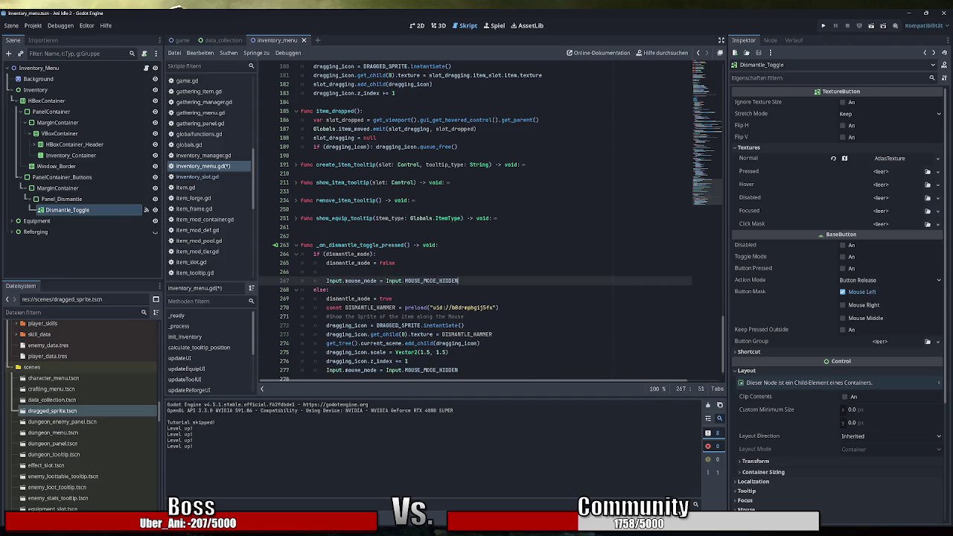
key(BackSpace)
key(BackSpace)
key(BackSpace)
key(ctrl+space)
key(Down)
key(Down)
key(Down)
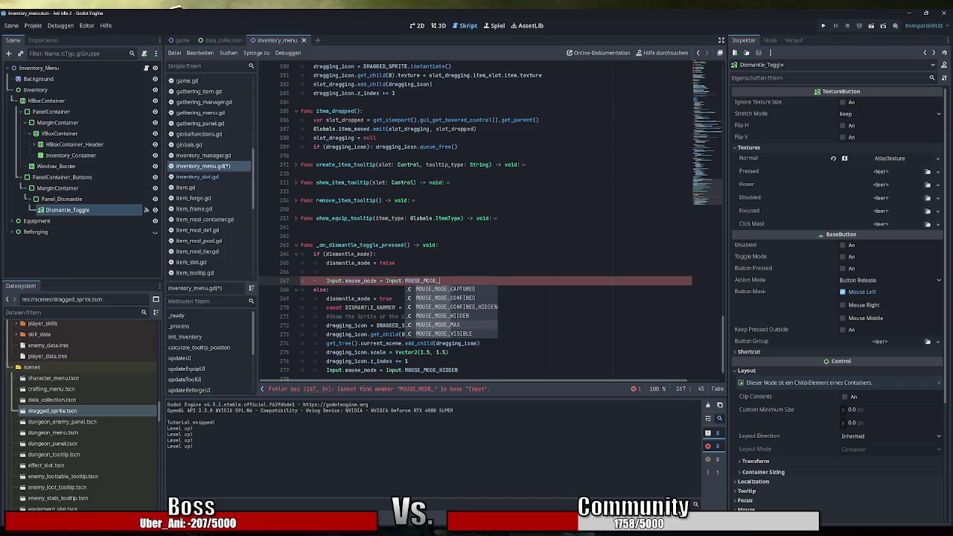
key(Return)
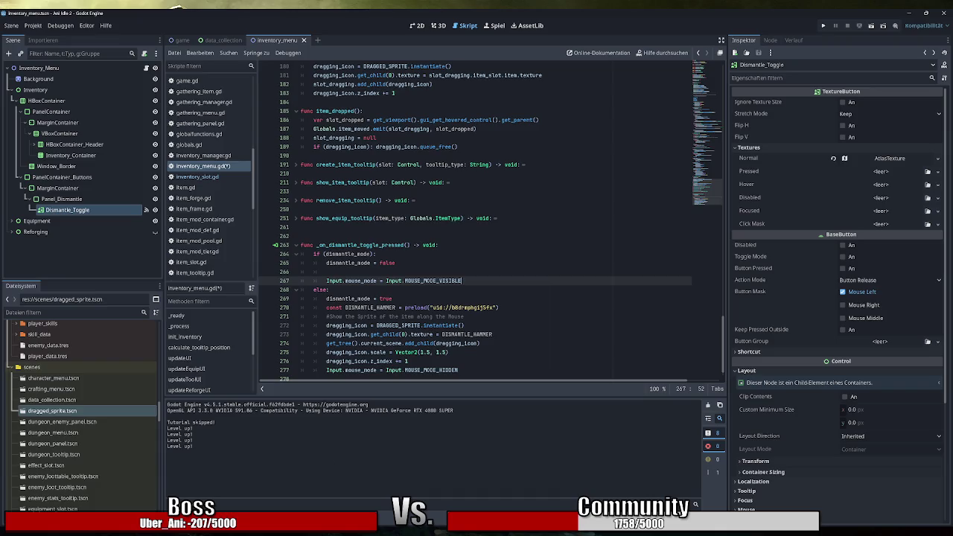
Switch from Godot over to the Obsidian notes
key(alt+Tab)
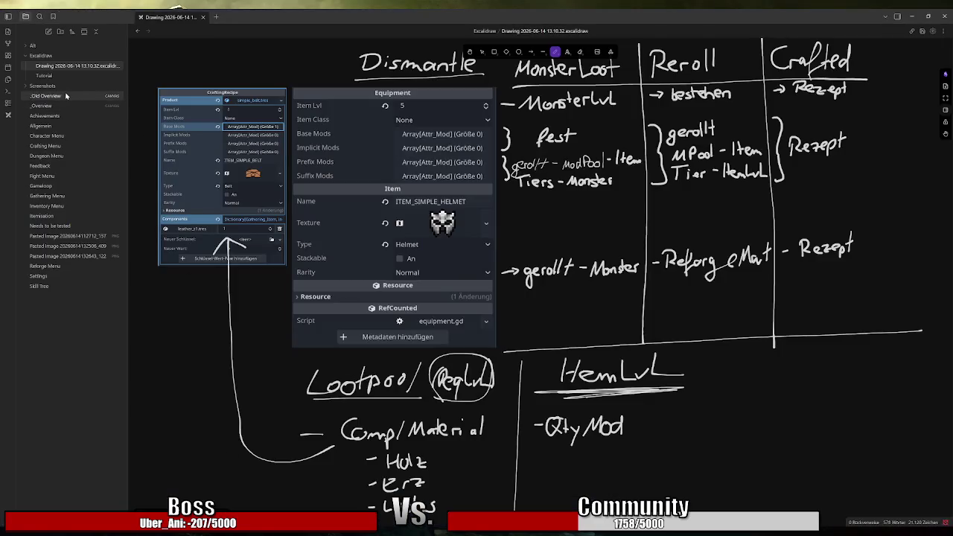
Add 'Warnung vor dem Zerlegen' under Dismantle/Sell in the _Overview canvas's Inventory card
click(52, 108)
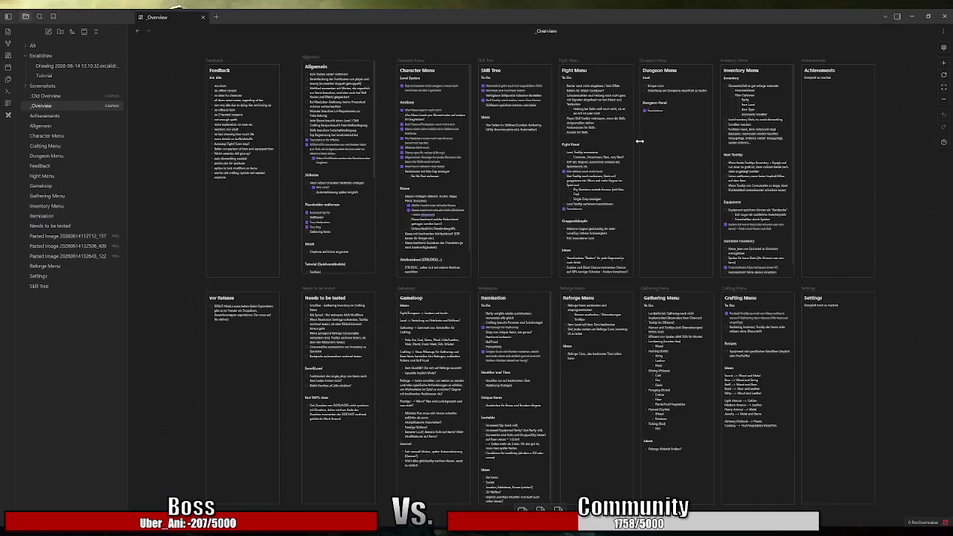
scroll(778, 89, up, 5)
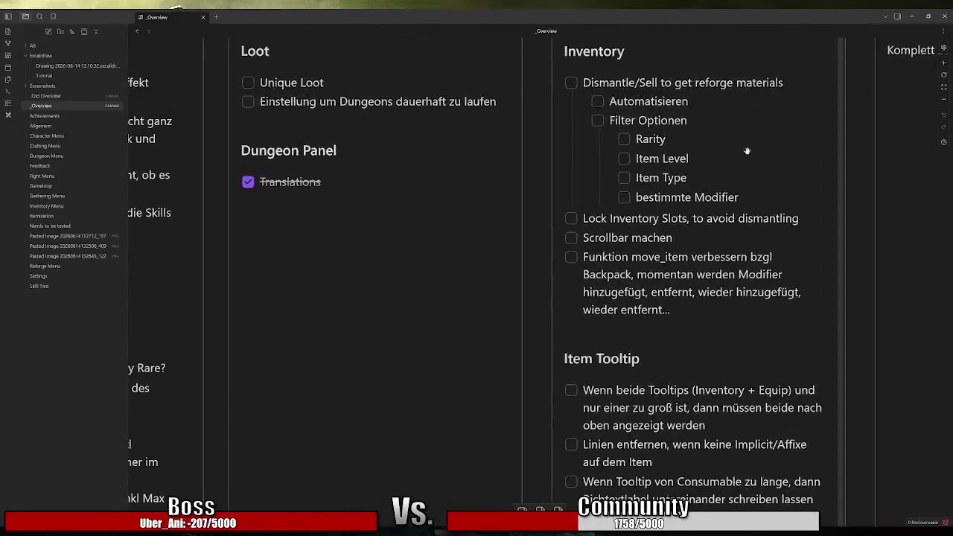
double_click(710, 123)
click(788, 80)
key(Return)
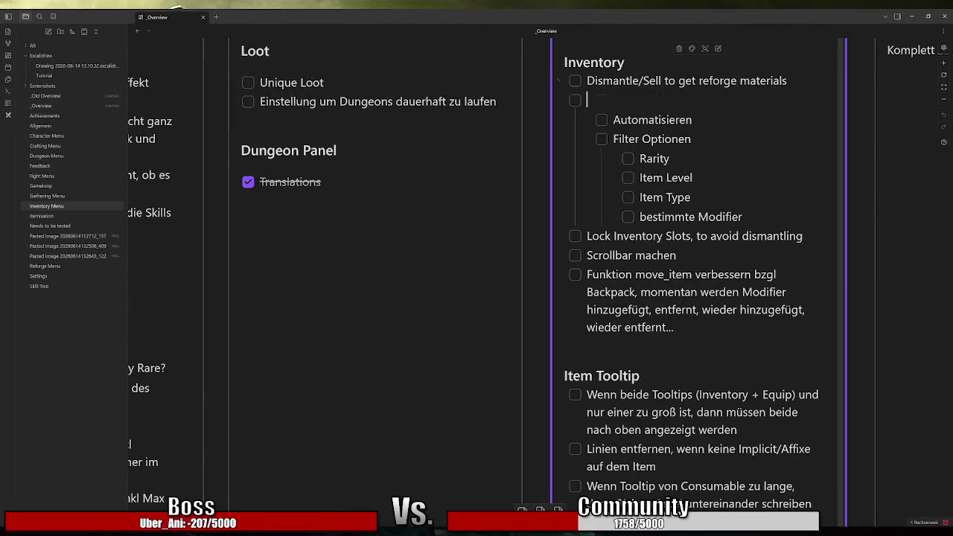
text(Warnung vor dem )
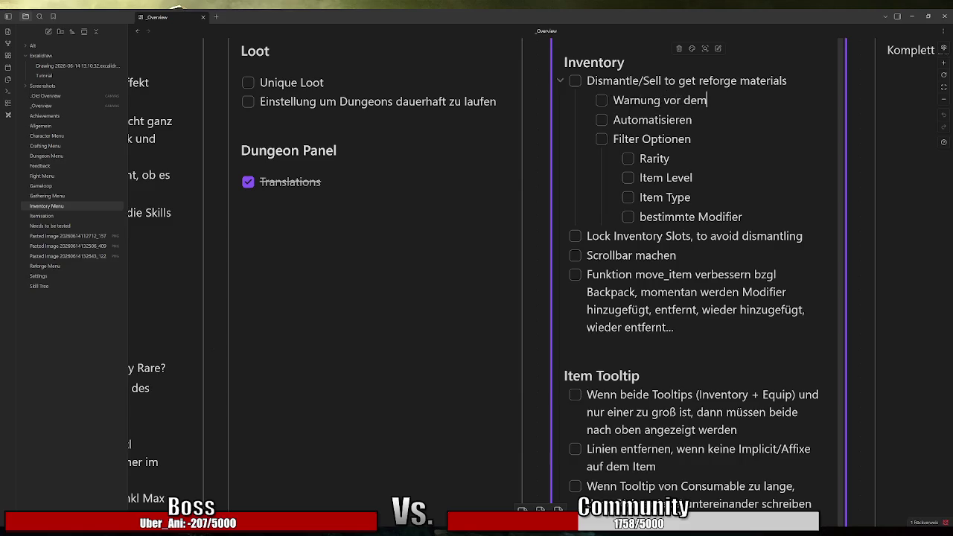
text(Zerlegen)
key(alt+Tab)
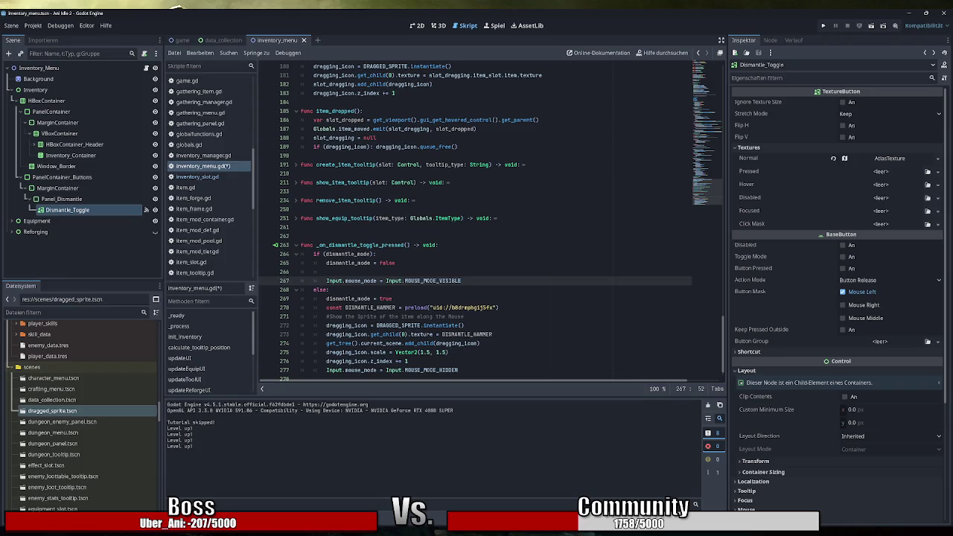
Add 'dragging_icon = null' to the dismantle-off branch
click(326, 272)
mouse_move(436, 281)
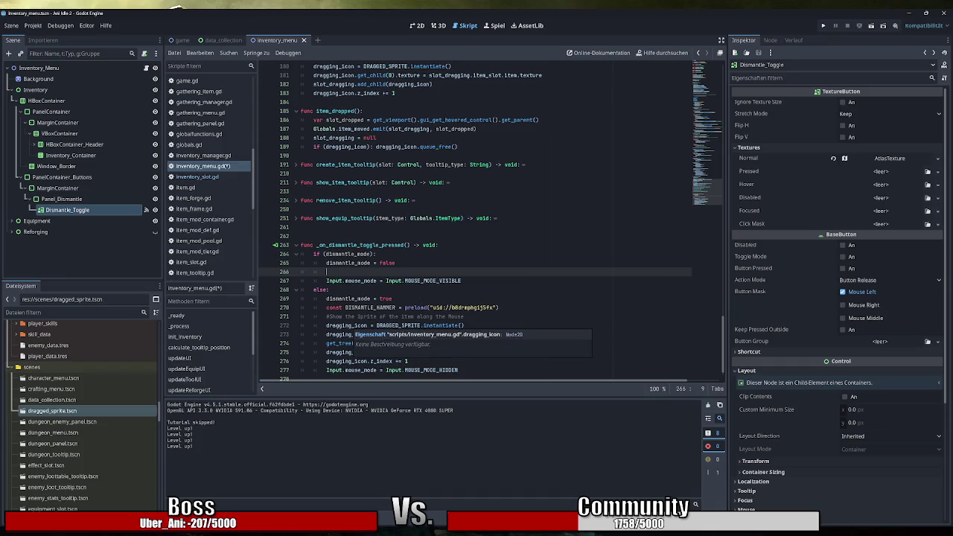
double_click(346, 326)
key(ctrl+c)
scroll(484, 223, down, 1)
click(335, 254)
key(ctrl+v)
text(null)
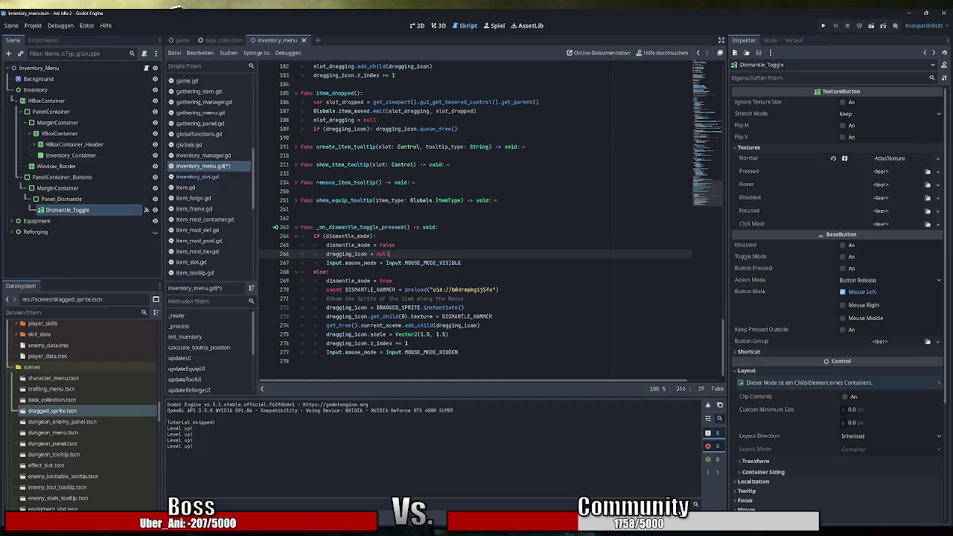
Insert dragging_icon.queue_free() right after 'dismantle_mode = false'
click(397, 245)
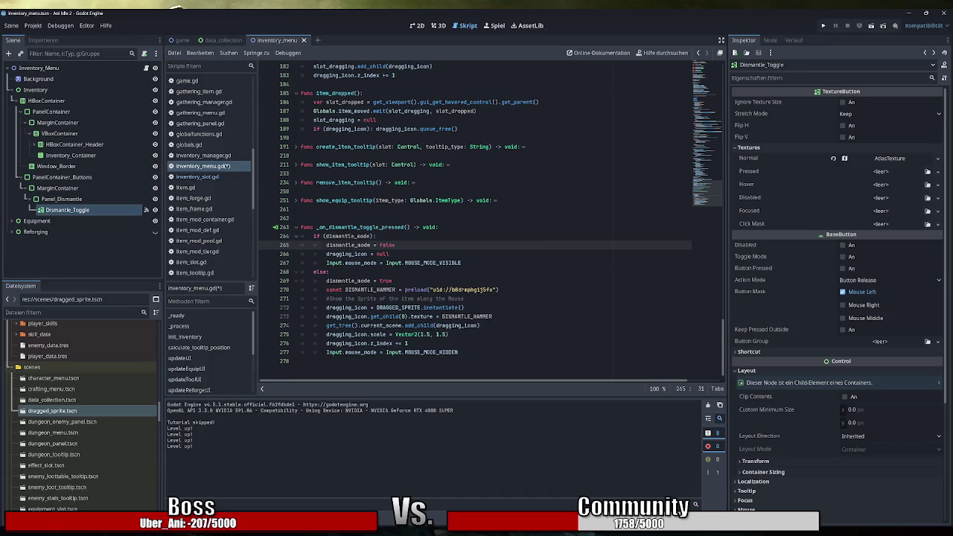
key(Return)
key(ctrl+v)
text(que)
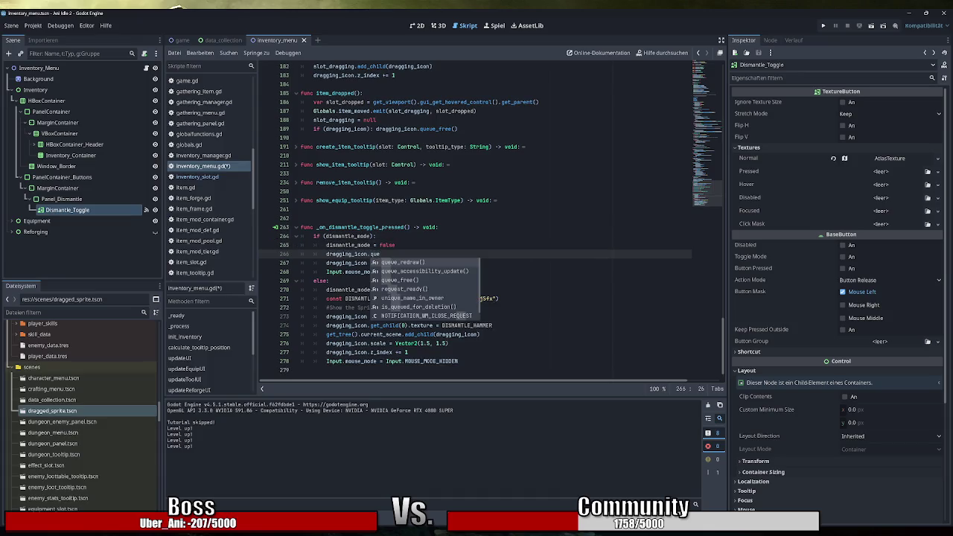
key(Down)
key(Down)
key(Return)
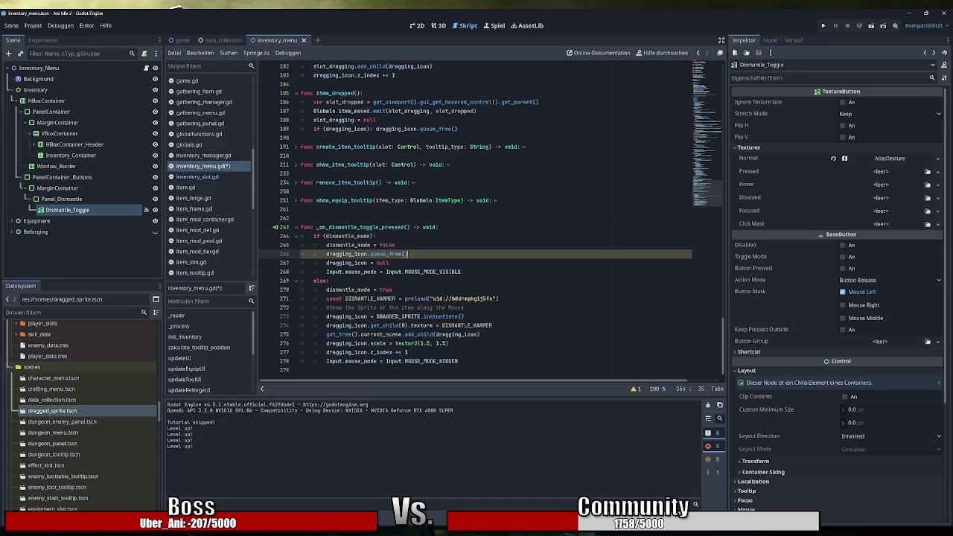
Save inventory_menu.gd and run the game to test the toggle
click(389, 263)
key(ctrl+s)
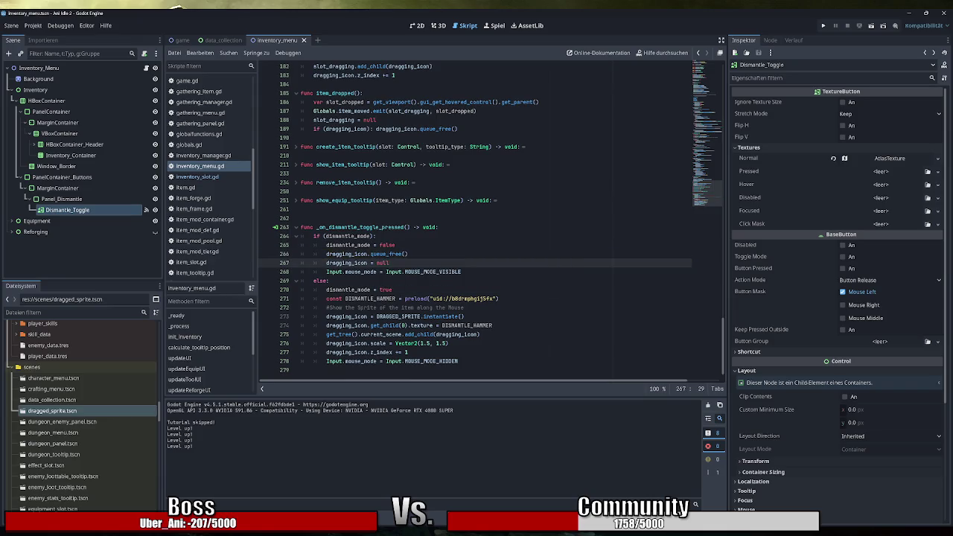
click(823, 26)
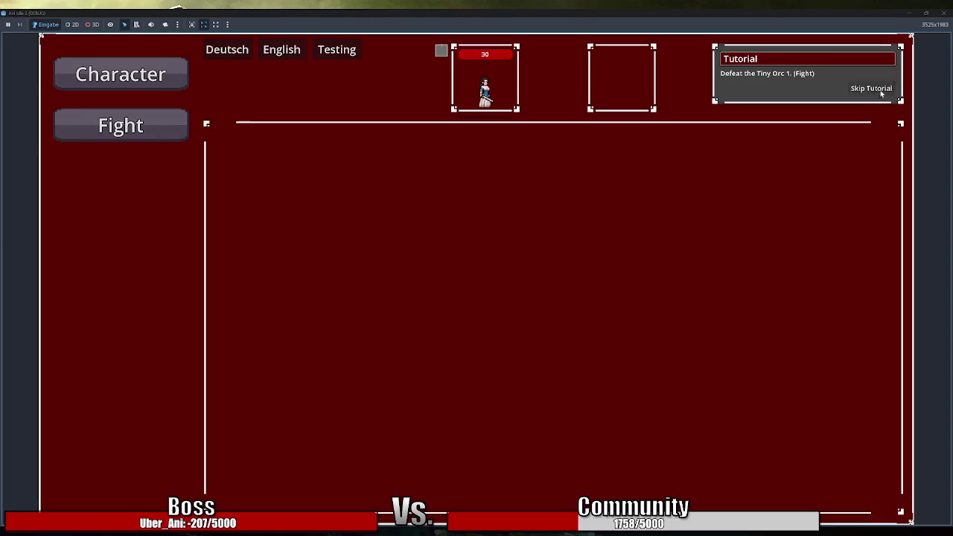
Toggle the hammer dismantle mode on and off in the game's Inventory, hit the line 266 freed-instance error, then restart the game
click(120, 281)
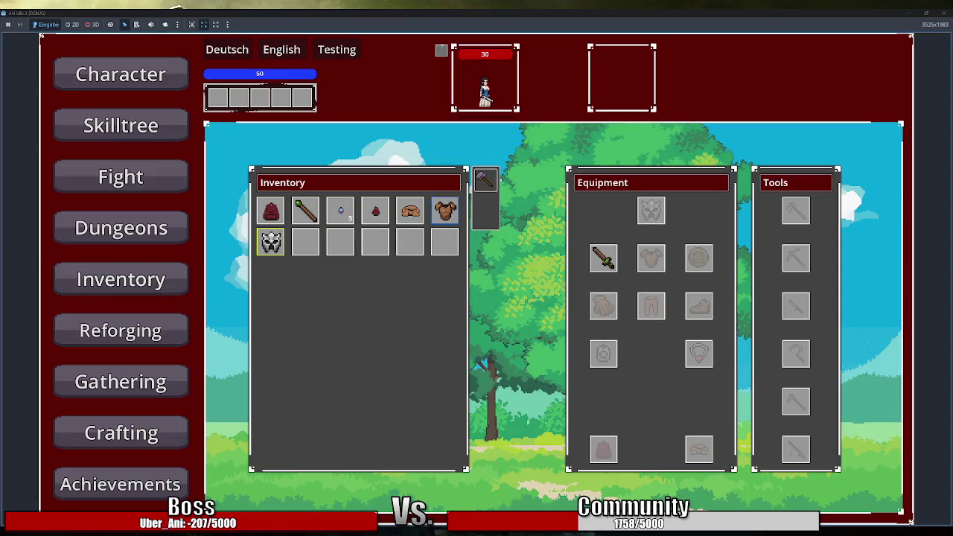
mouse_move(447, 216)
drag(488, 184, 369, 244)
mouse_move(486, 181)
mouse_down()
mouse_move(375, 238)
mouse_move(270, 242)
mouse_up()
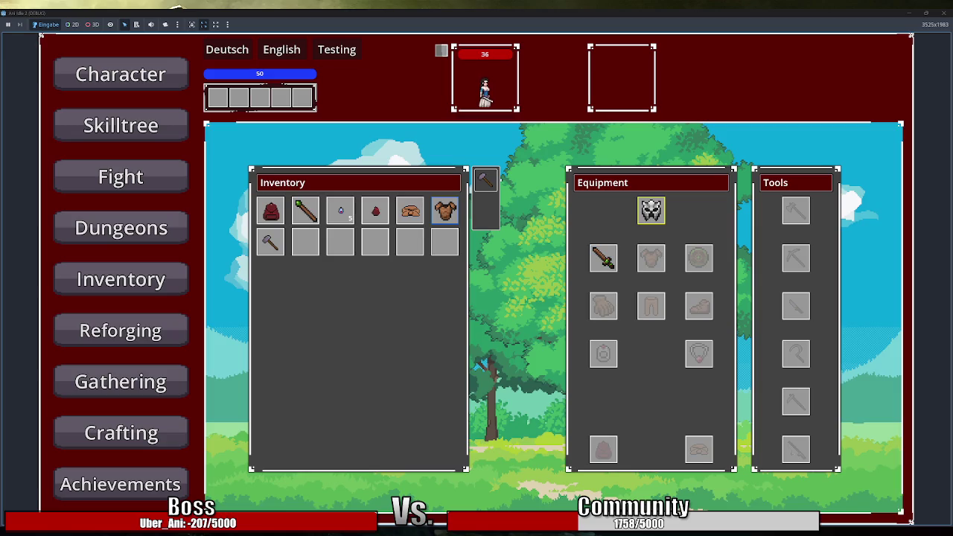
click(486, 179)
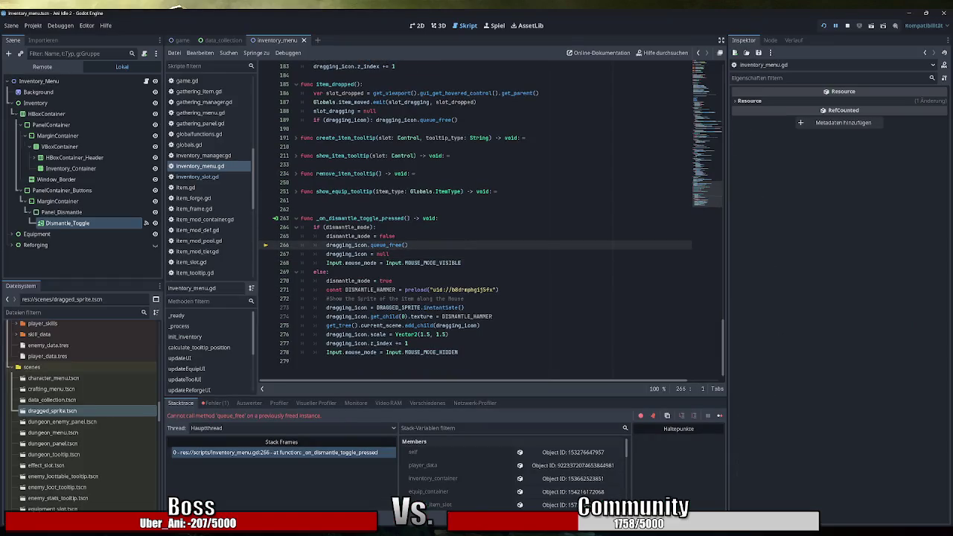
click(848, 25)
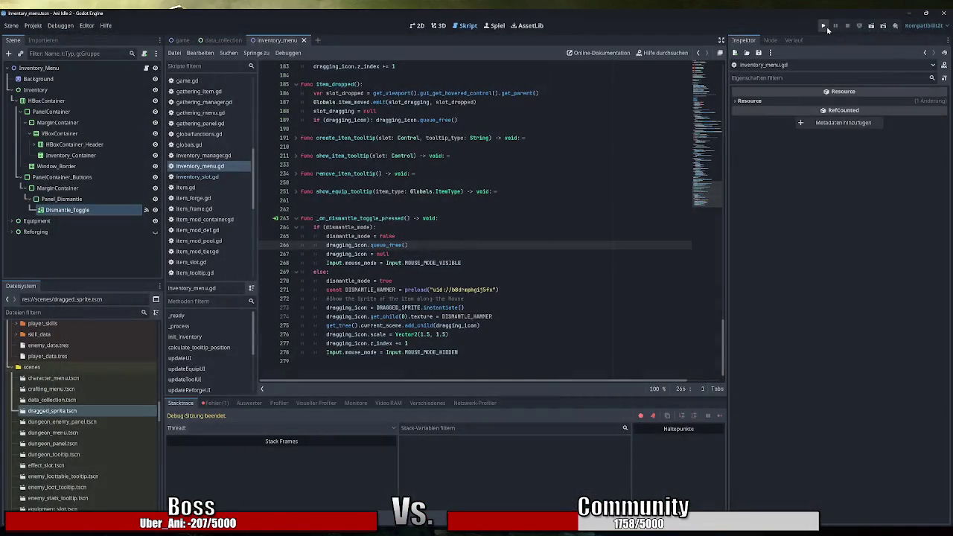
click(824, 27)
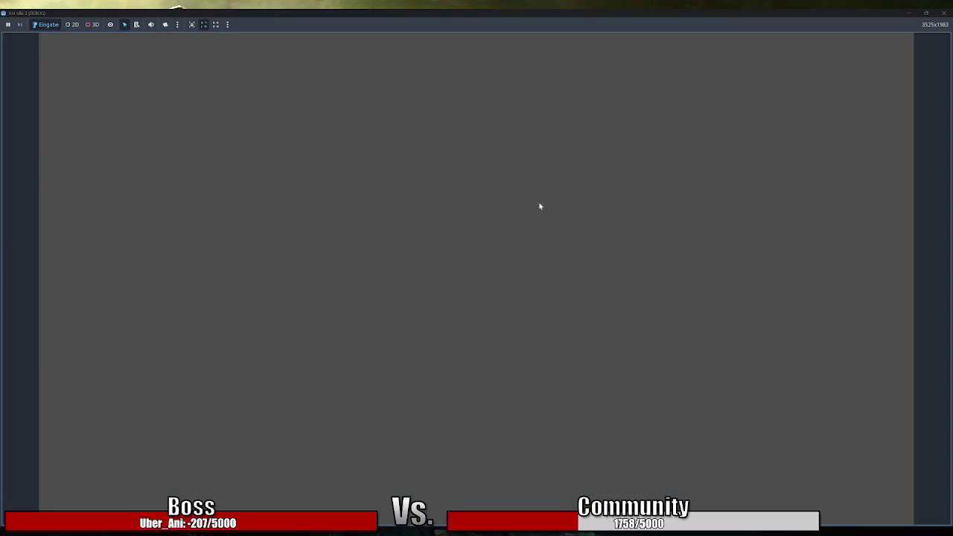